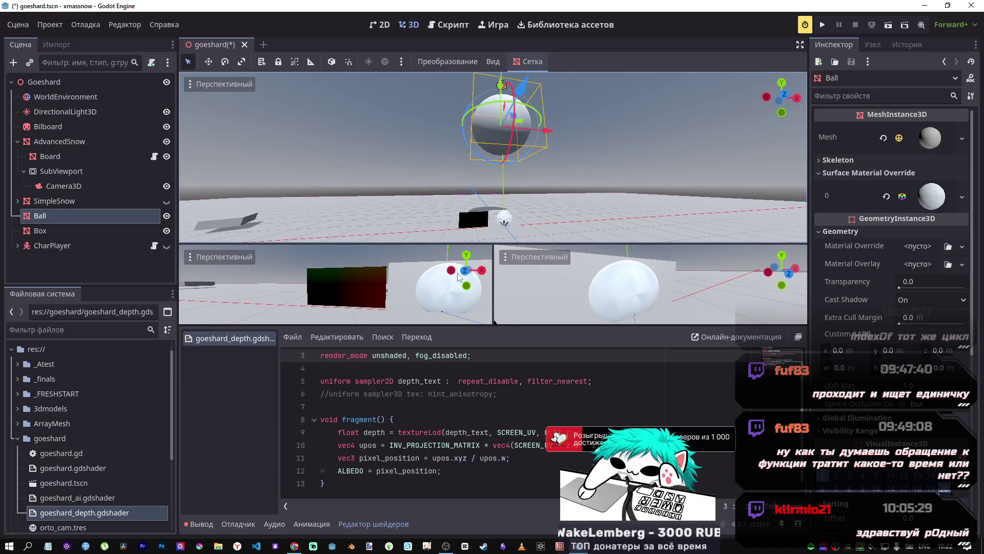
Step: Add a comma after filter_nearest on line 5 to start a third hint on depth_text
left_click(583, 394)
left_click(587, 381)
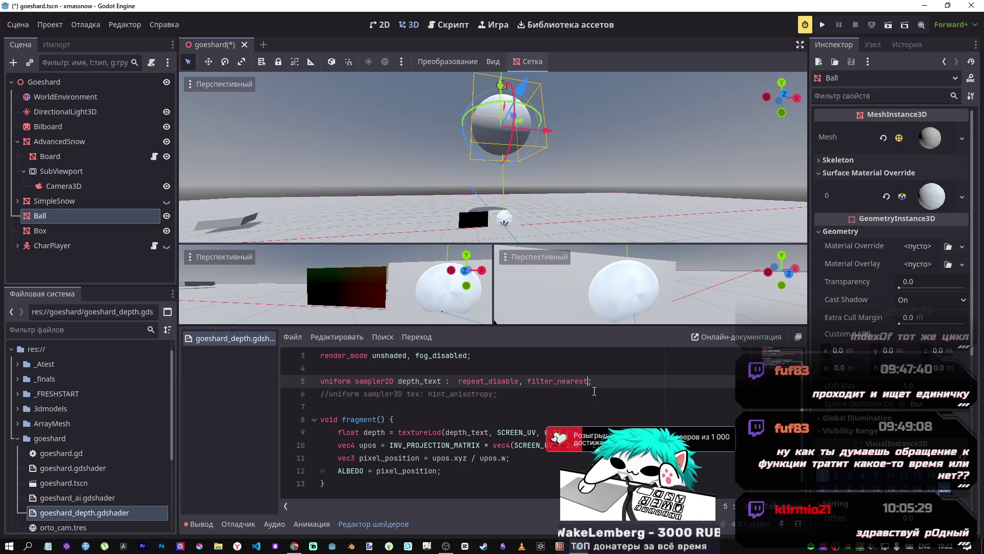
type(", s")
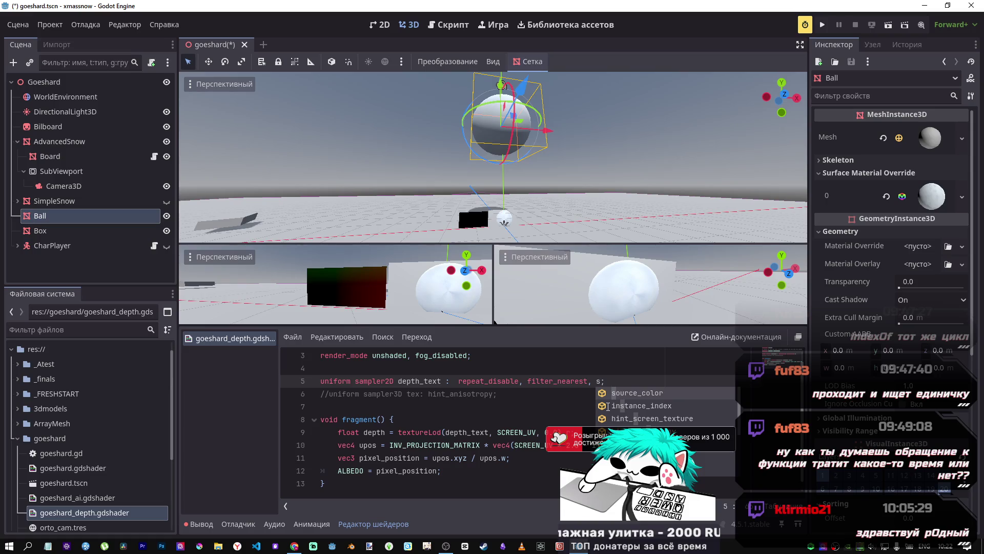
type("h")
key("BackSpace")
key("BackSpace")
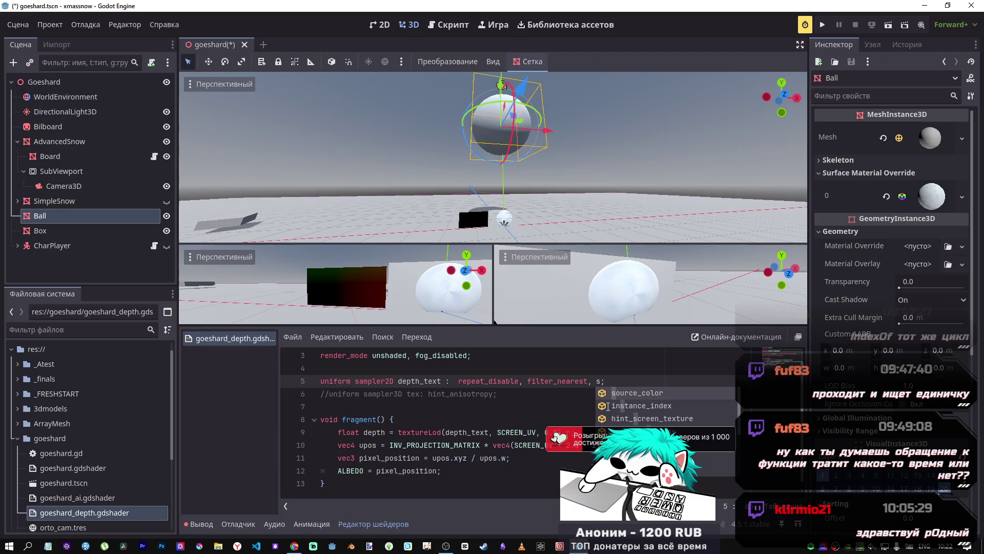
scroll(608, 405, "down", 3)
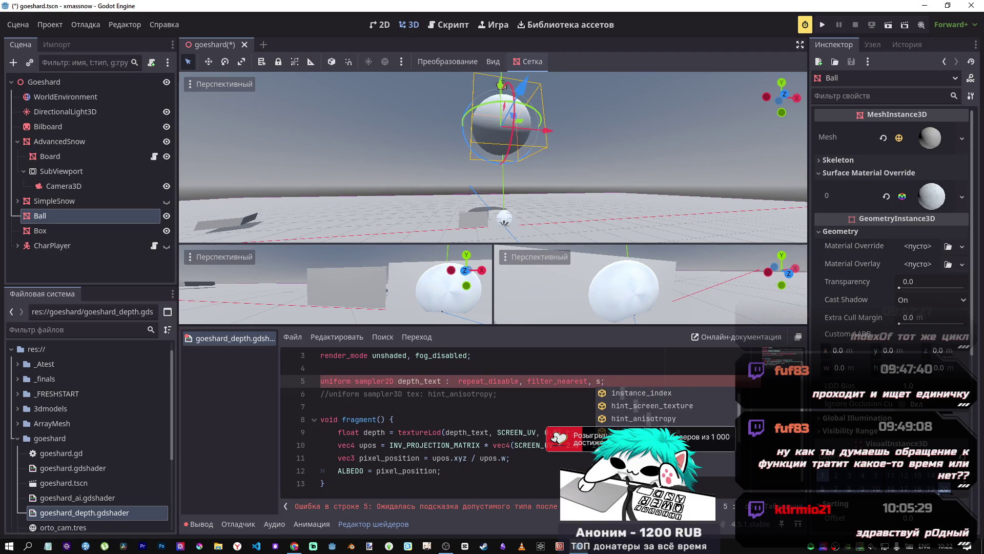
key("BackSpace")
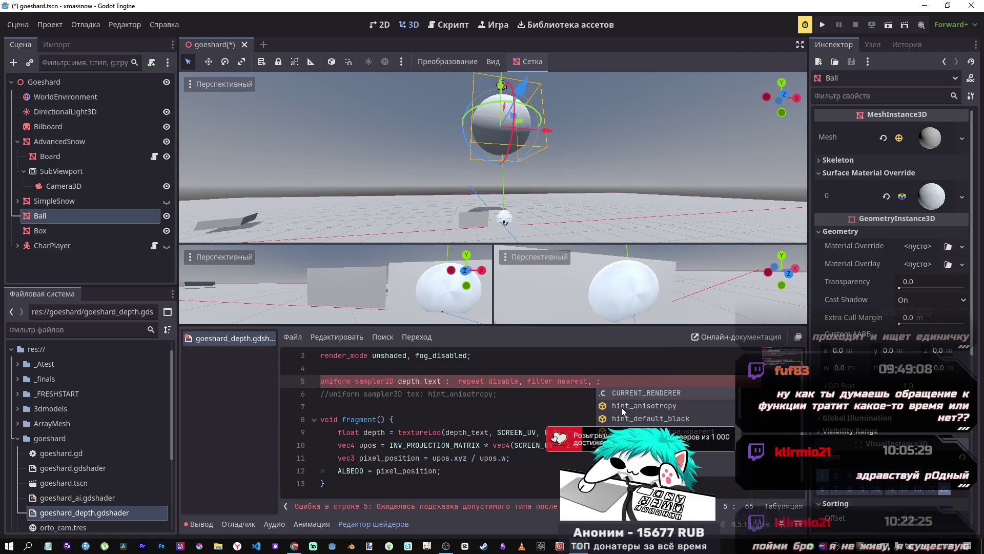
Step: Try the fil, re and hi autocomplete prefixes for the third hint, erasing each
type("fil")
key("BackSpace")
key("BackSpace")
key("BackSpace")
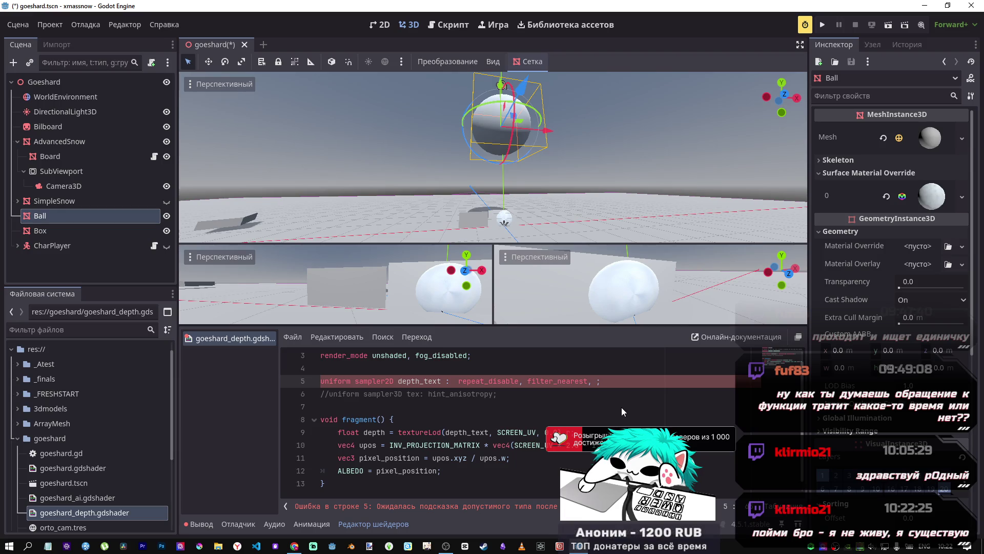
type("re")
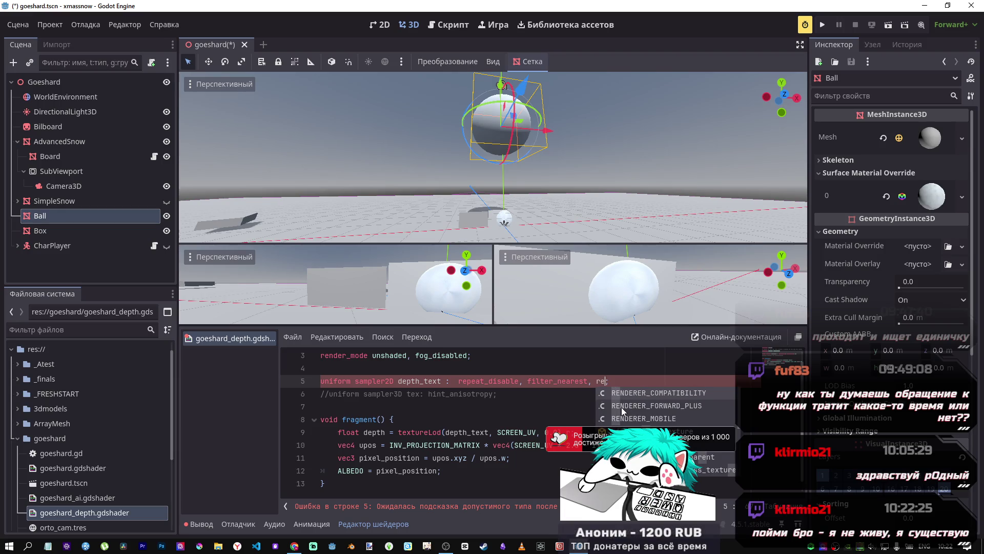
key("BackSpace")
key("BackSpace")
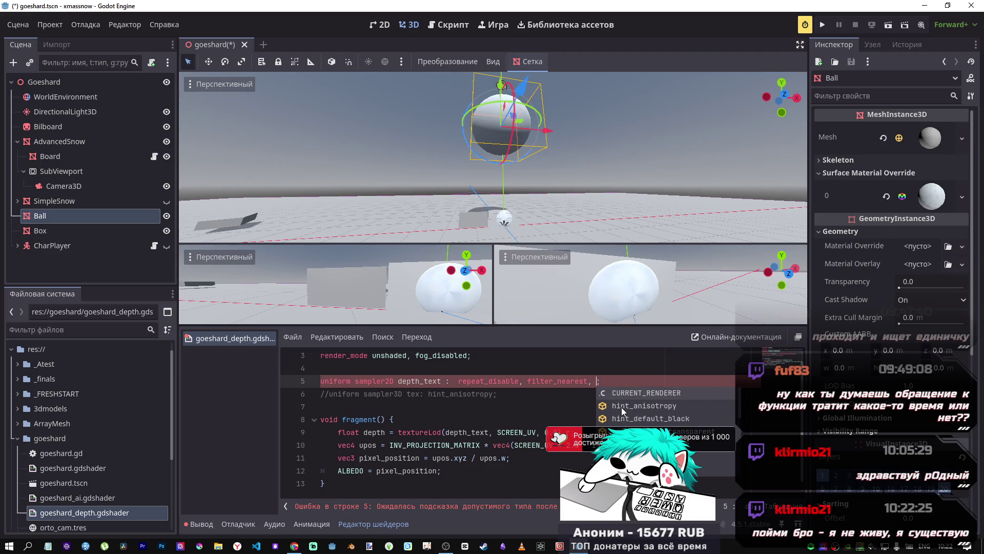
type("hi")
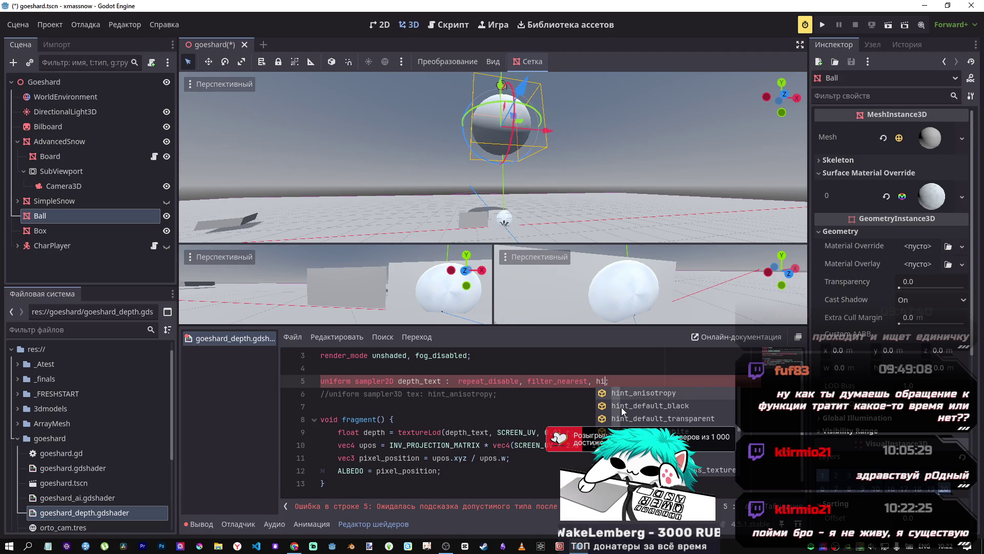
scroll(641, 416, "down", 2)
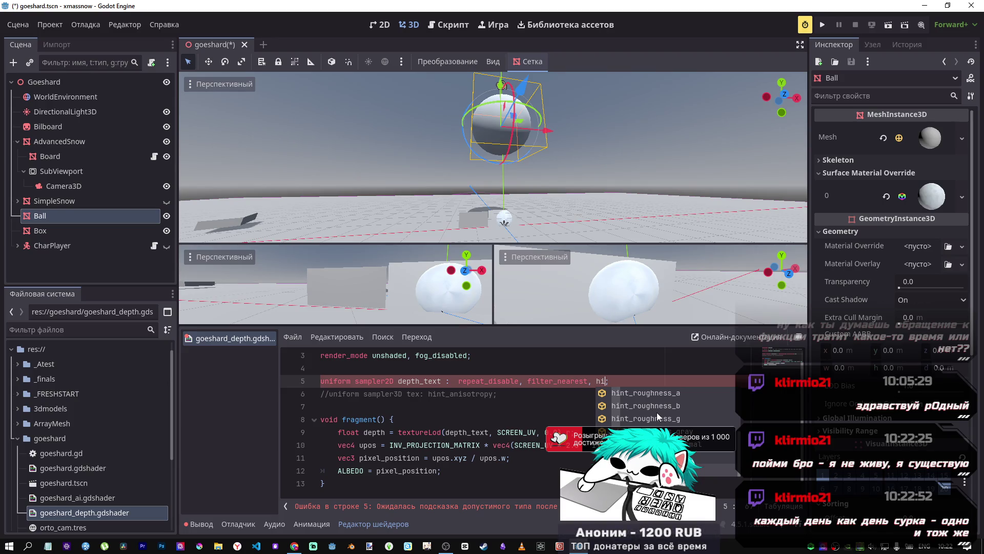
scroll(656, 412, "up", 3)
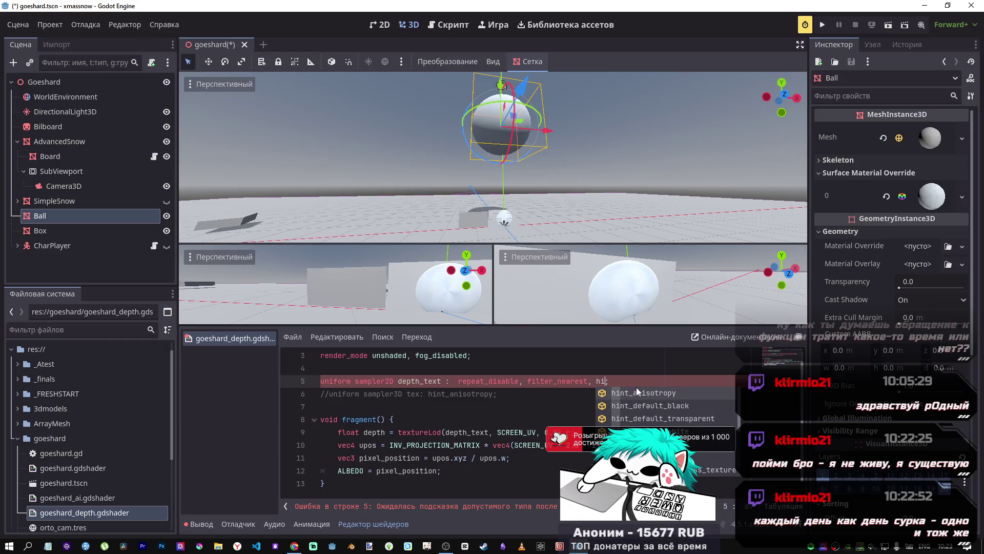
key("BackSpace")
key("BackSpace")
Step: Try the hi, d and hin prefixes for the third hint, erasing each
type("hi")
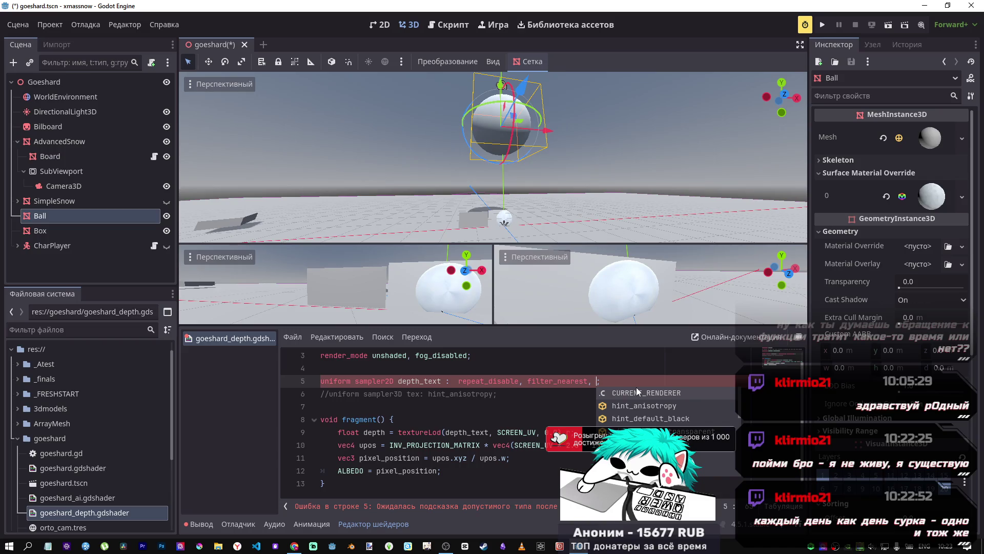
key("BackSpace")
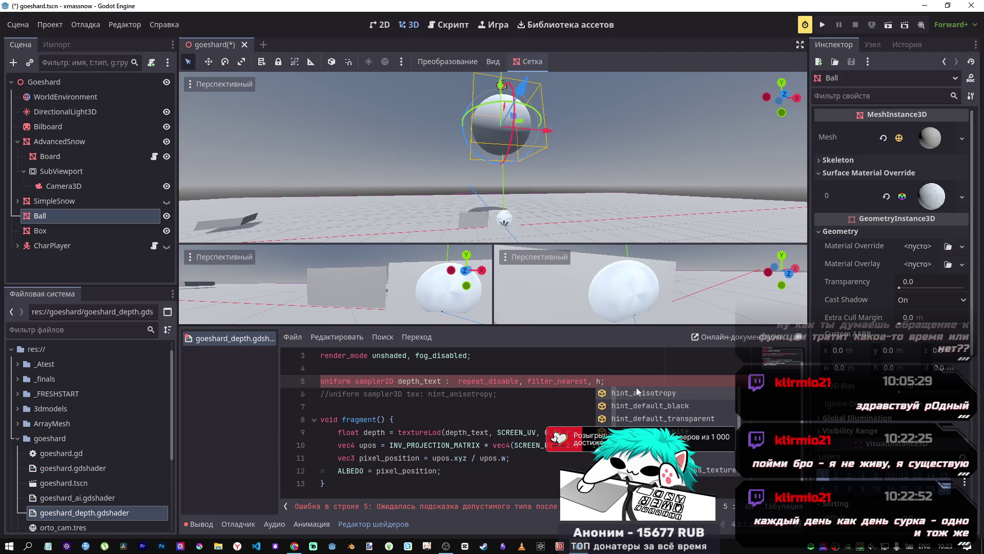
key("BackSpace")
key("BackSpace")
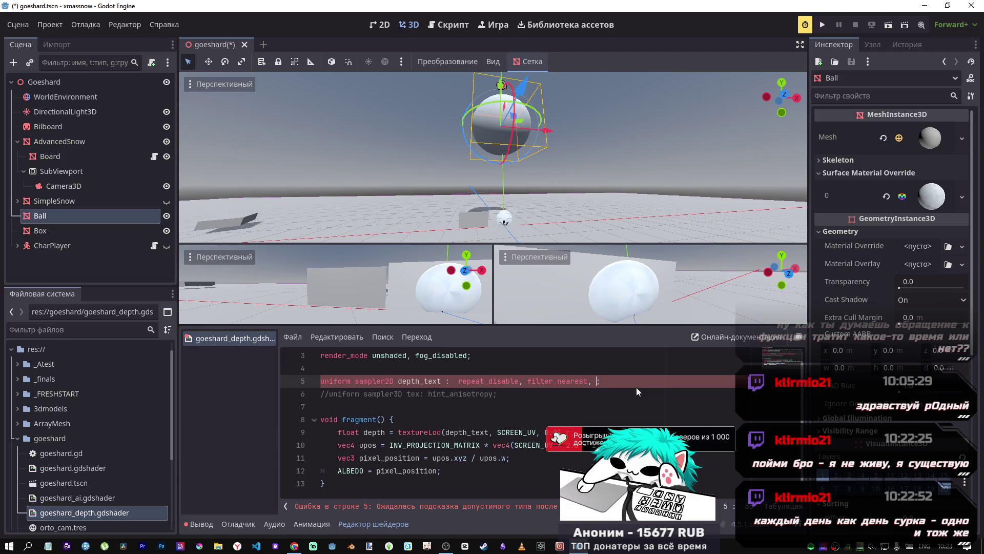
type("d")
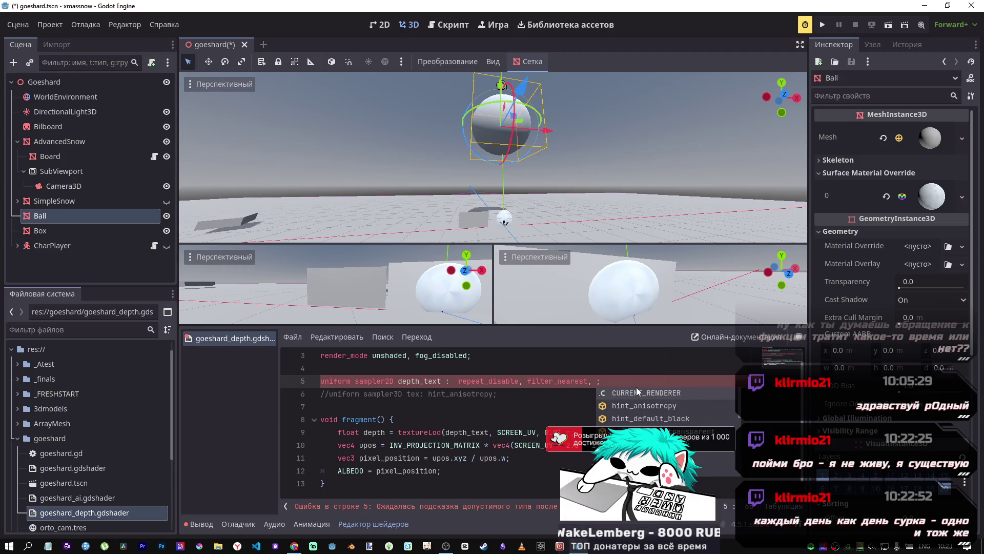
key("BackSpace")
type("h")
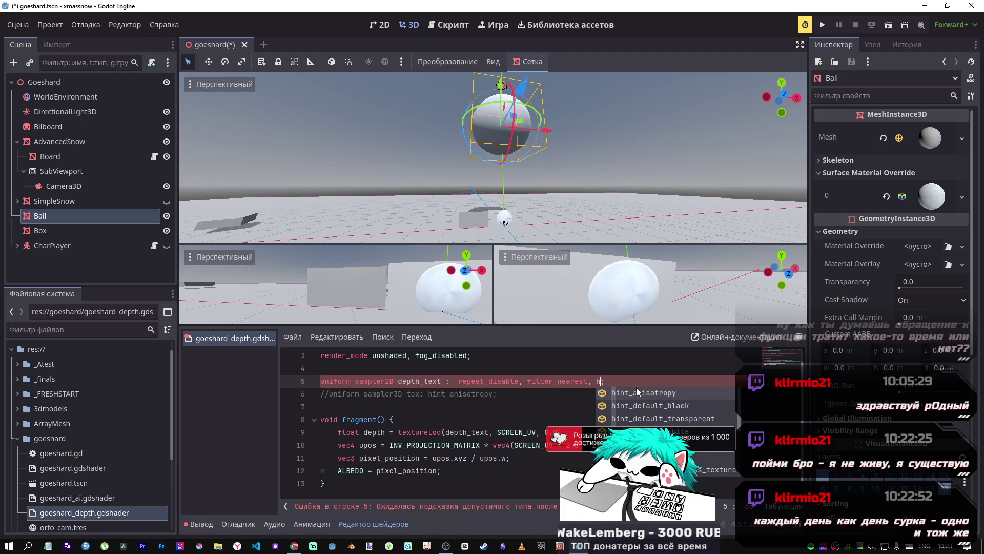
type("in")
key("BackSpace")
key("BackSpace")
key("BackSpace")
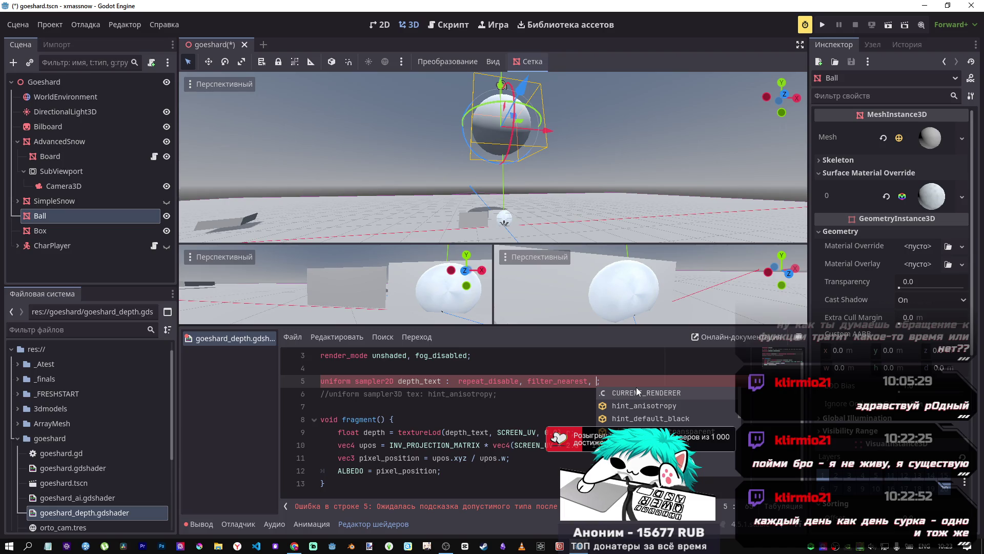
Step: Test the i and id prefixes, then enter shadow as the third hint
type("i")
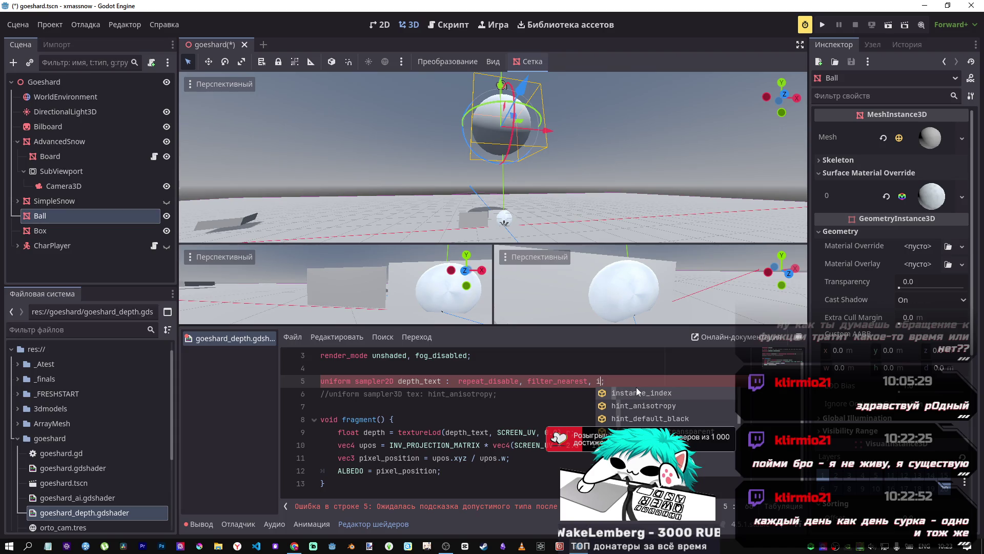
key("BackSpace")
type("i")
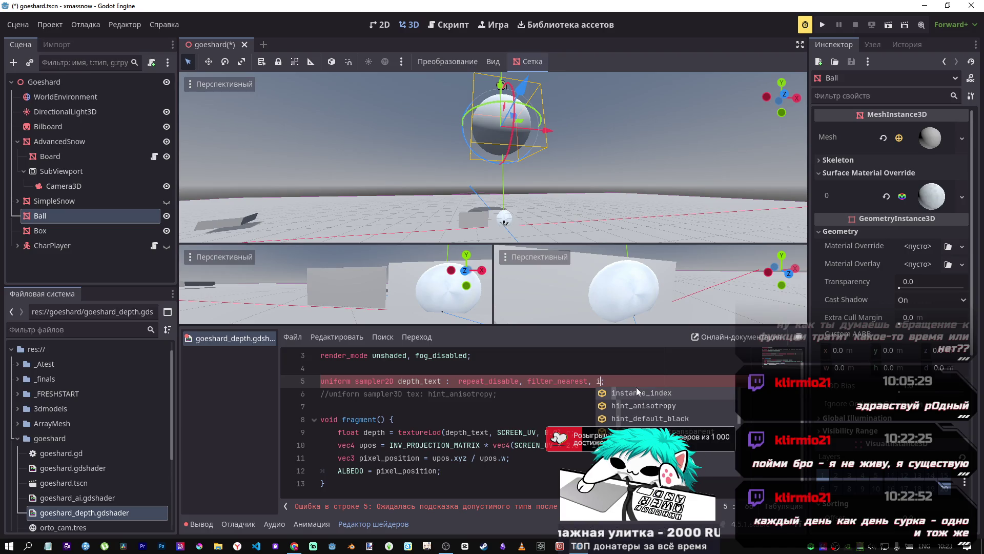
type("d")
key("BackSpace")
key("BackSpace")
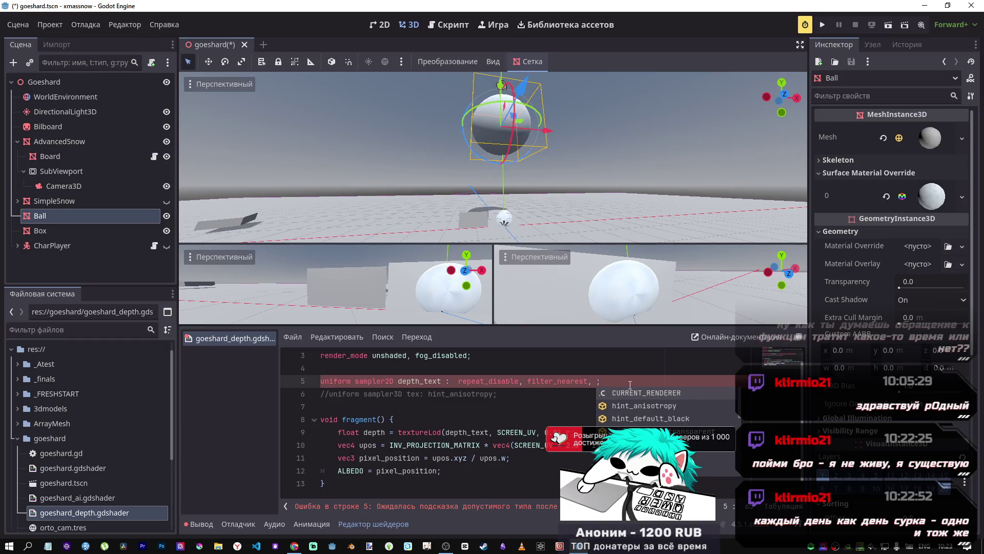
type("shadow")
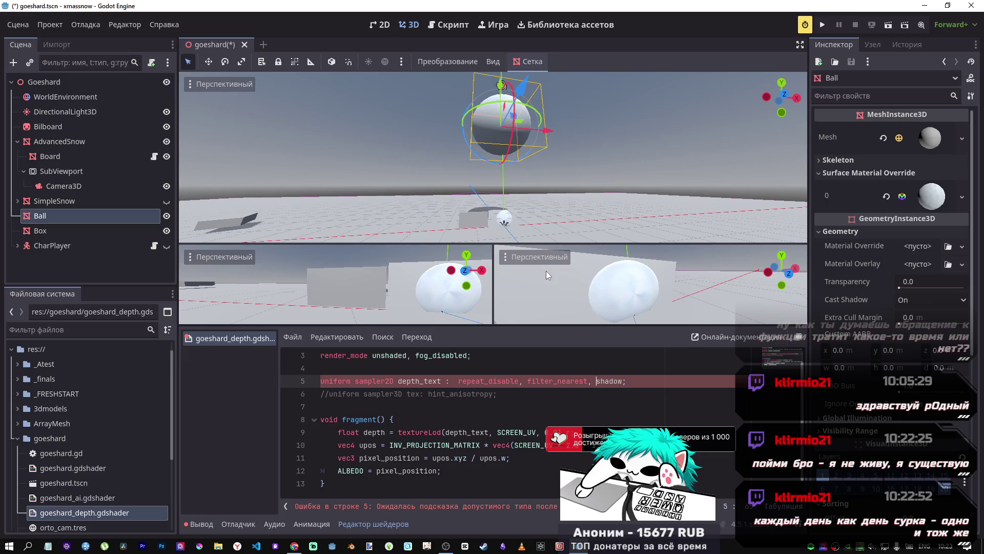
Step: Replace shadow with a partial hint entry and scroll through the hint_ suggestions
key("ctrl+Left")
key("ctrl+Left")
key("ctrl+space")
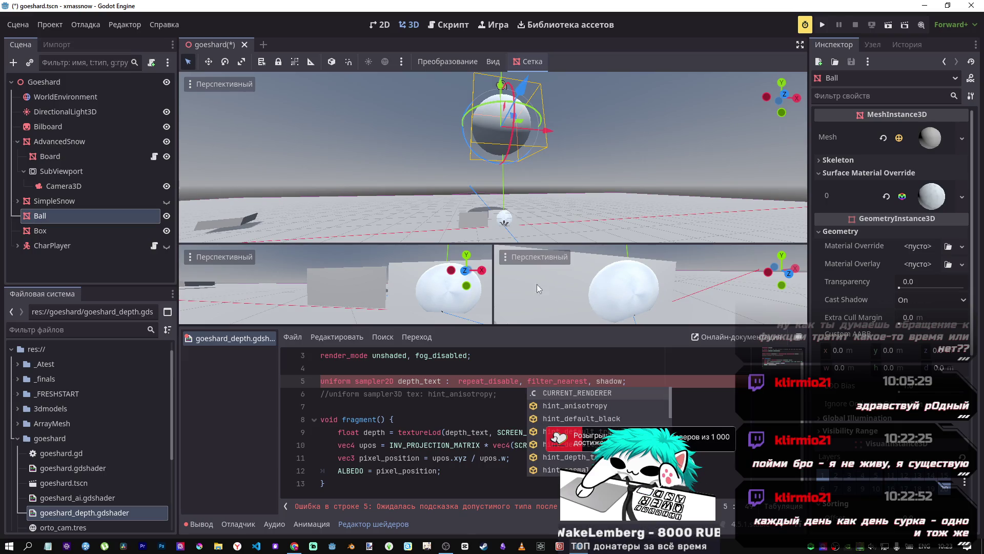
left_click(598, 382)
double_click(607, 383)
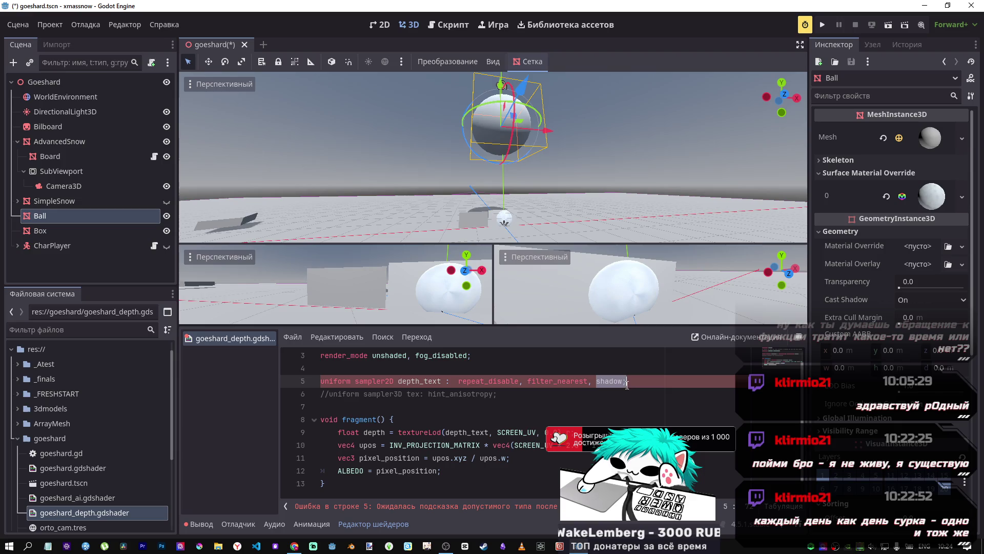
type("rep")
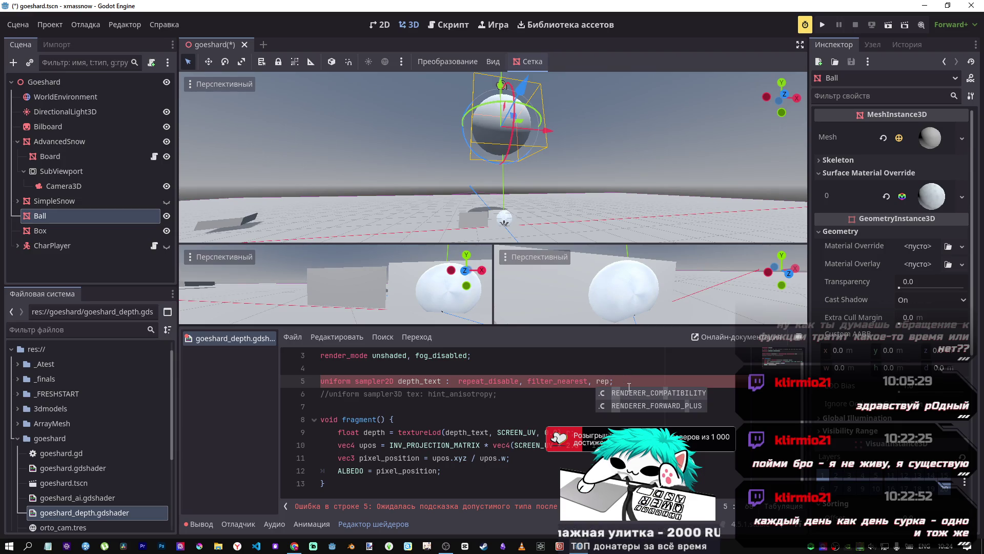
type("eat")
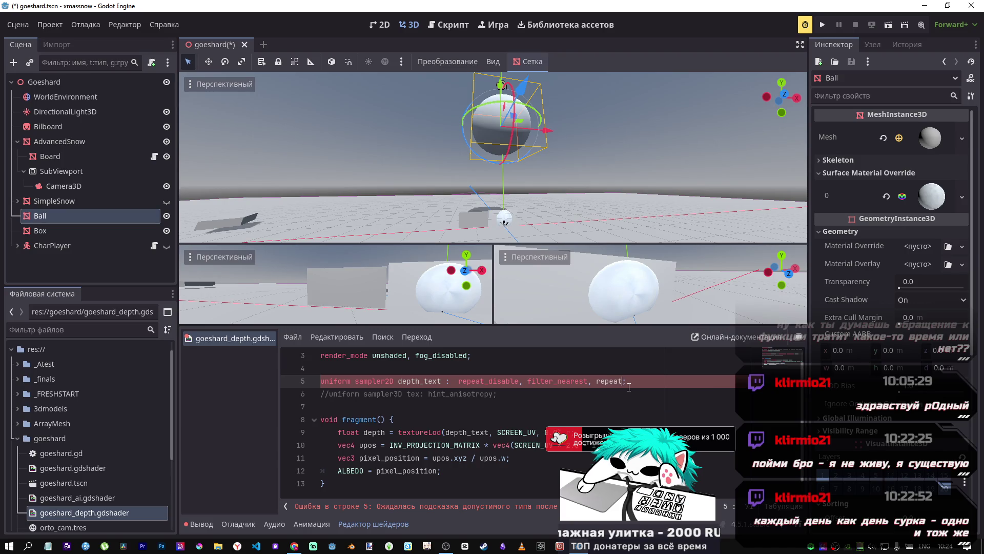
key("BackSpace")
key("BackSpace")
key("BackSpace")
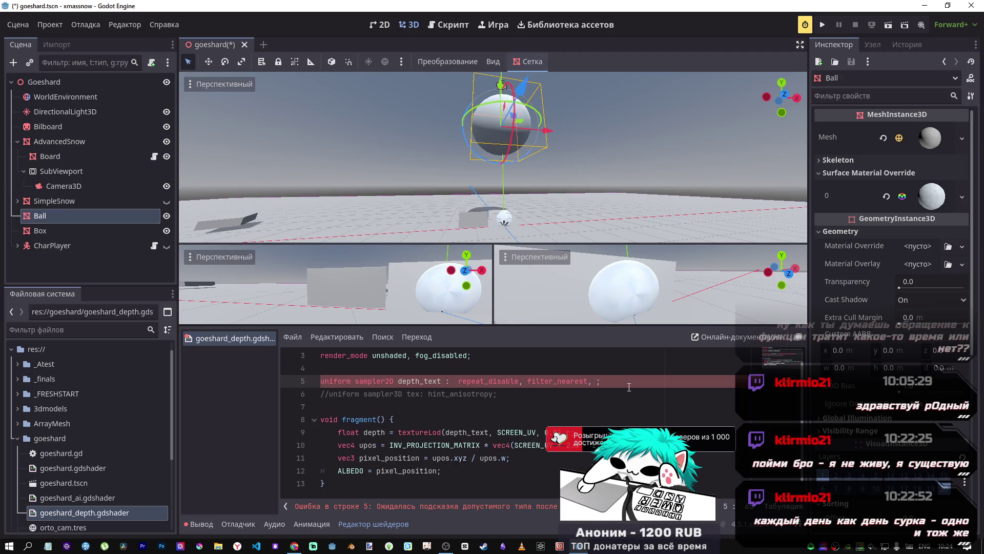
type("hint")
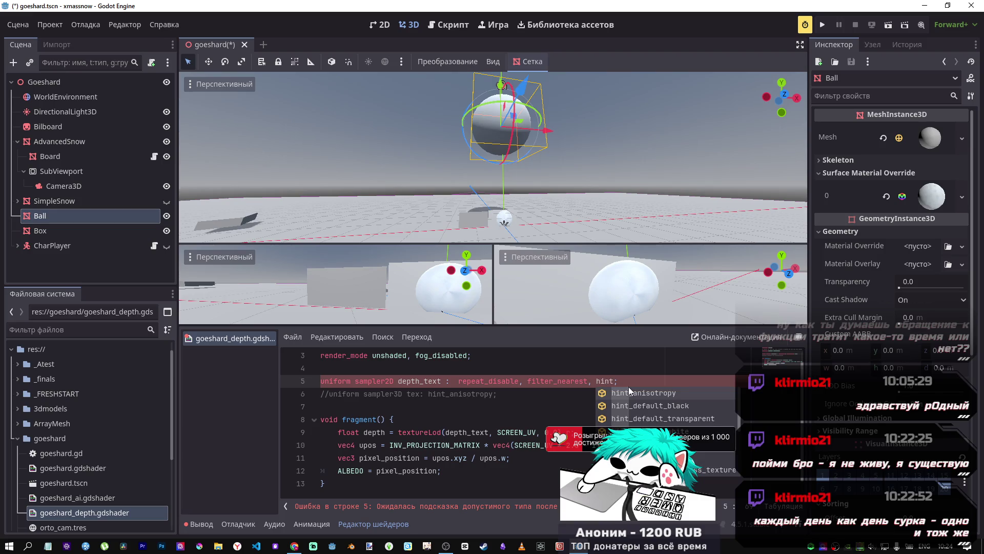
scroll(629, 389, "down", 1)
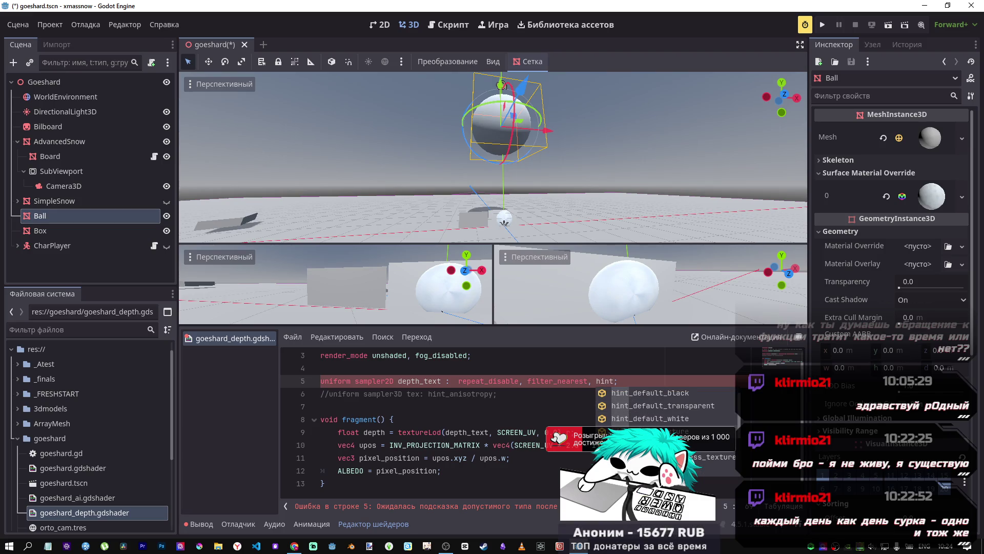
Step: Insert hint_depth_texture as the third hint, then delete it and undo the deletion
left_click(641, 431)
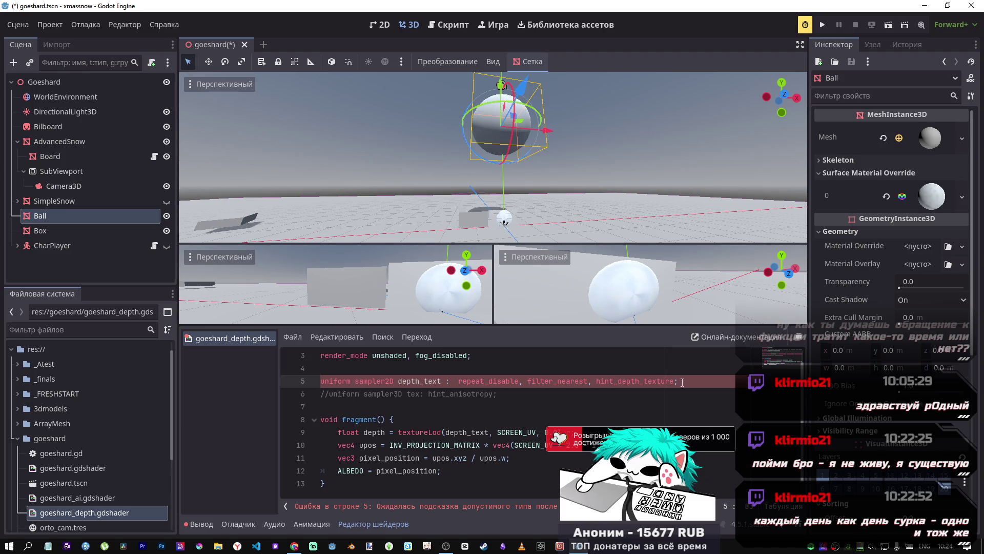
left_click_drag(620, 381, 596, 381)
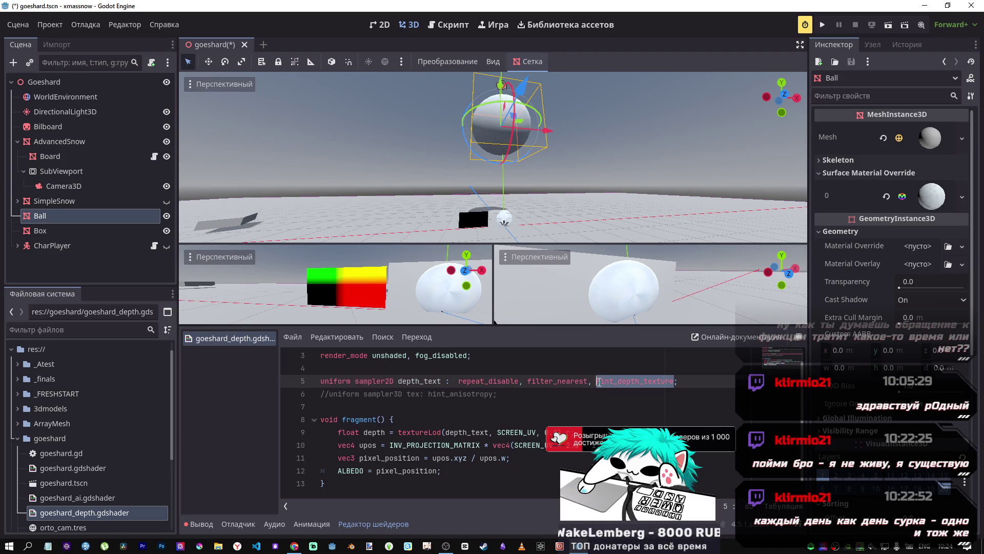
key("BackSpace")
key("BackSpace")
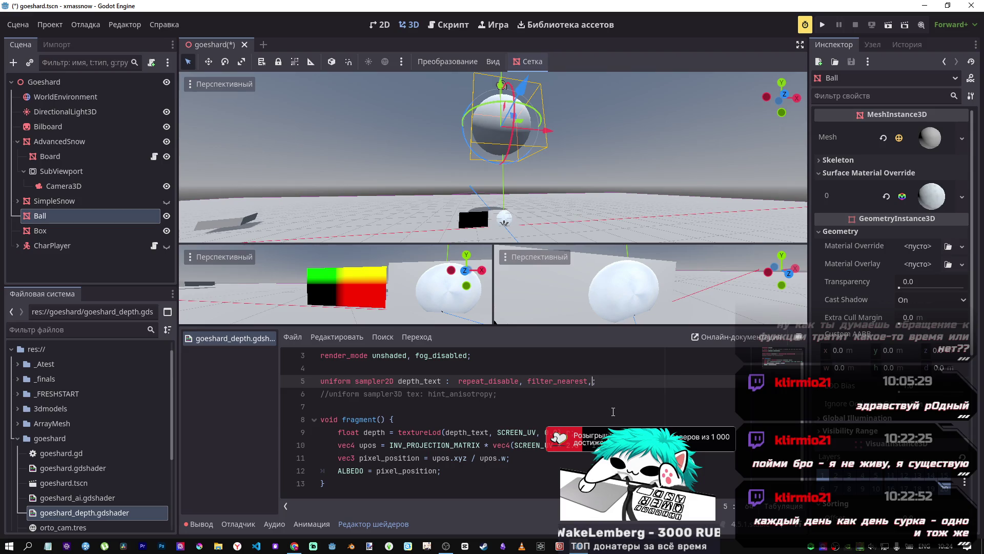
key("ctrl+z")
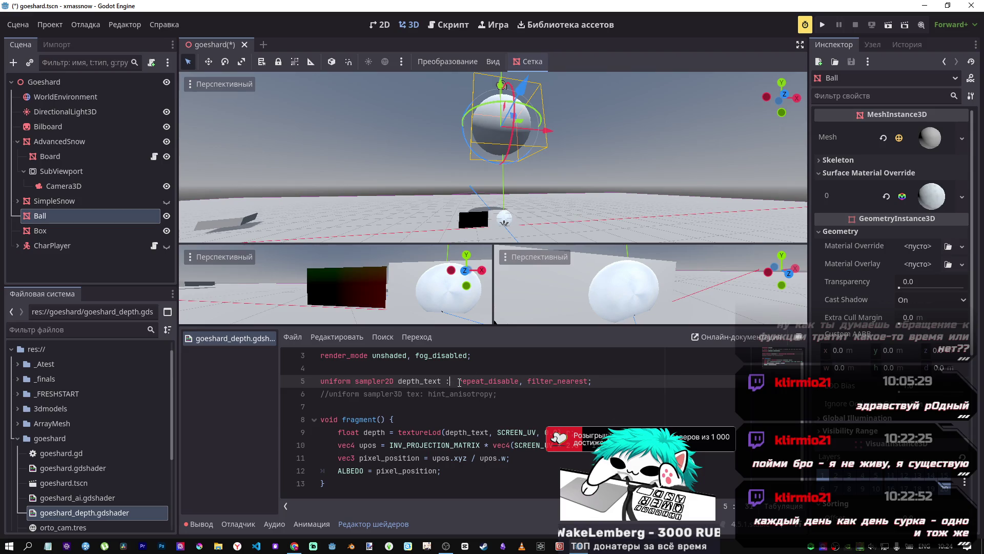
Step: Delete hint_depth_texture again, keeping repeat_disable, filter_nearest, and lower the Ball along Y
type("hint_depth_texture,")
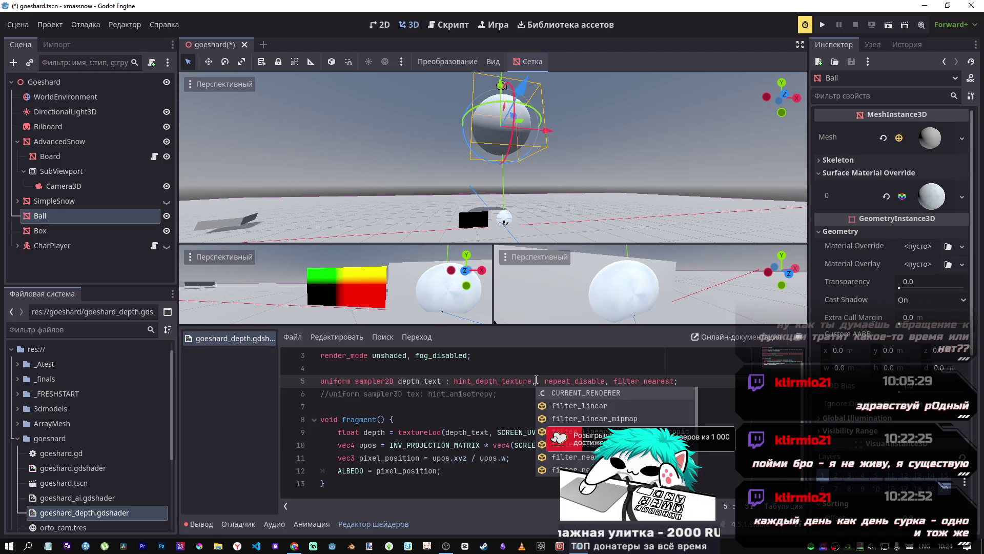
left_click_drag(536, 381, 455, 381)
key("BackSpace")
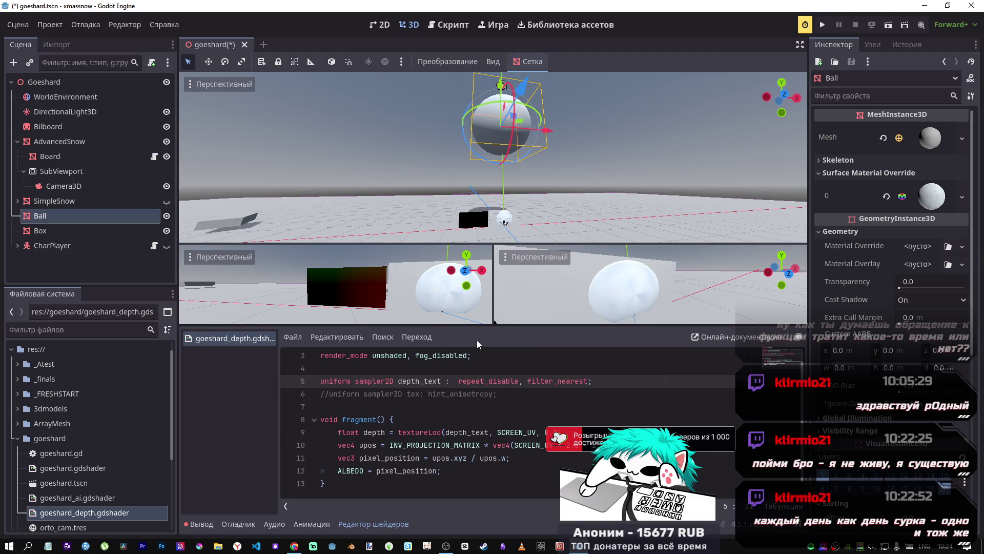
mouse_move(501, 86)
left_mouse_down()
mouse_move(488, 202)
mouse_move(491, 109)
mouse_move(491, 125)
left_mouse_up()
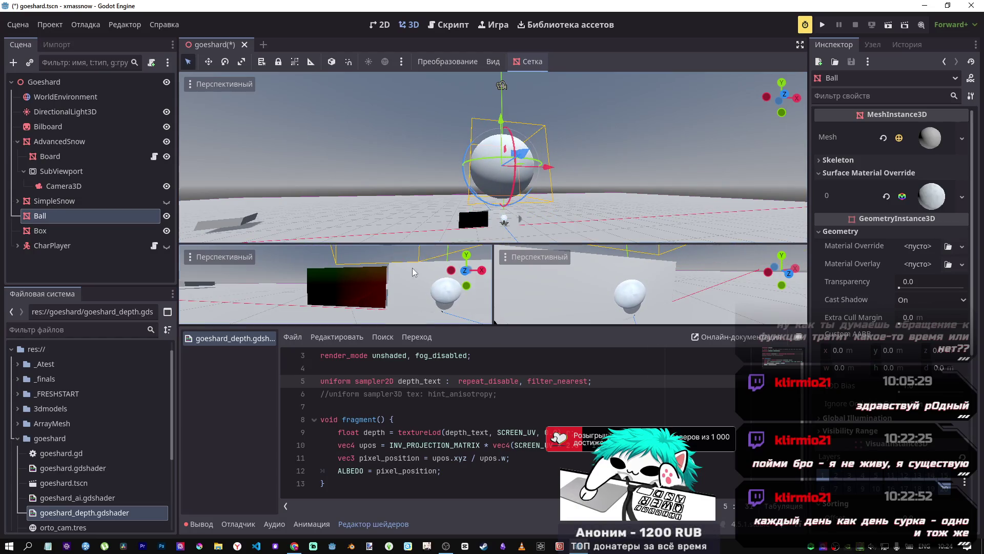
Step: Raise the Ball along the Y axis to check the depth view
scroll(415, 270, "up", 5)
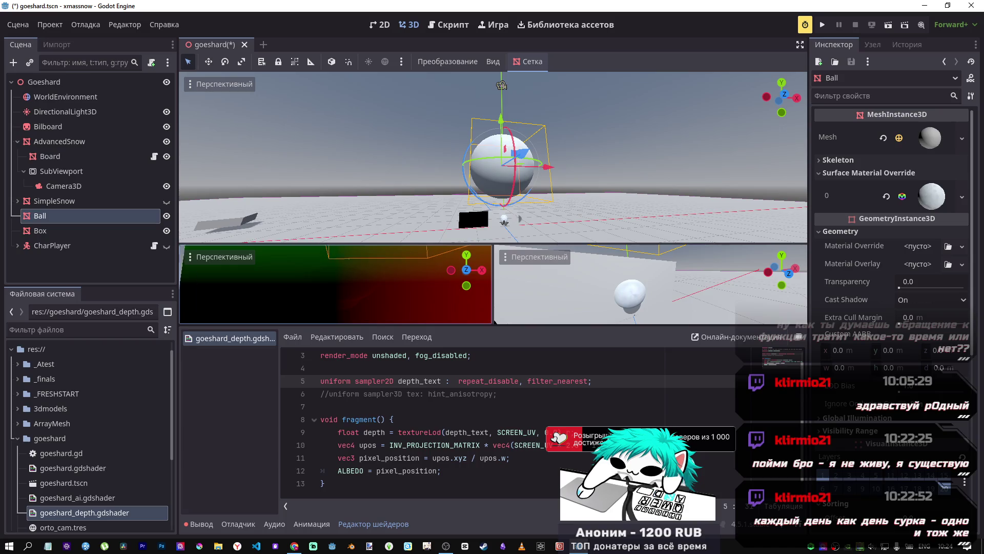
mouse_move(502, 126)
left_mouse_down()
mouse_move(504, 86)
mouse_move(492, 129)
left_mouse_up()
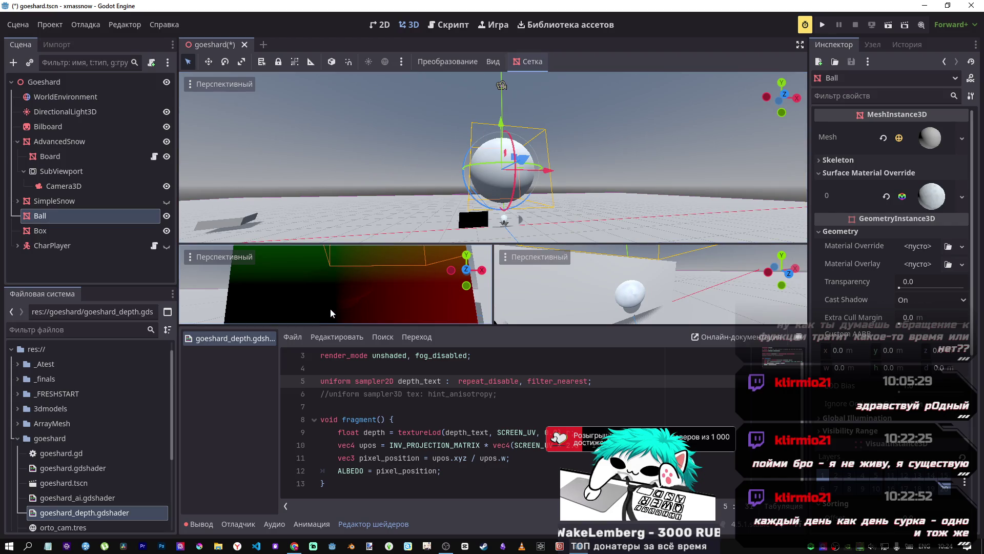
mouse_move(501, 125)
left_mouse_down()
mouse_move(502, 102)
mouse_move(500, 110)
left_mouse_up()
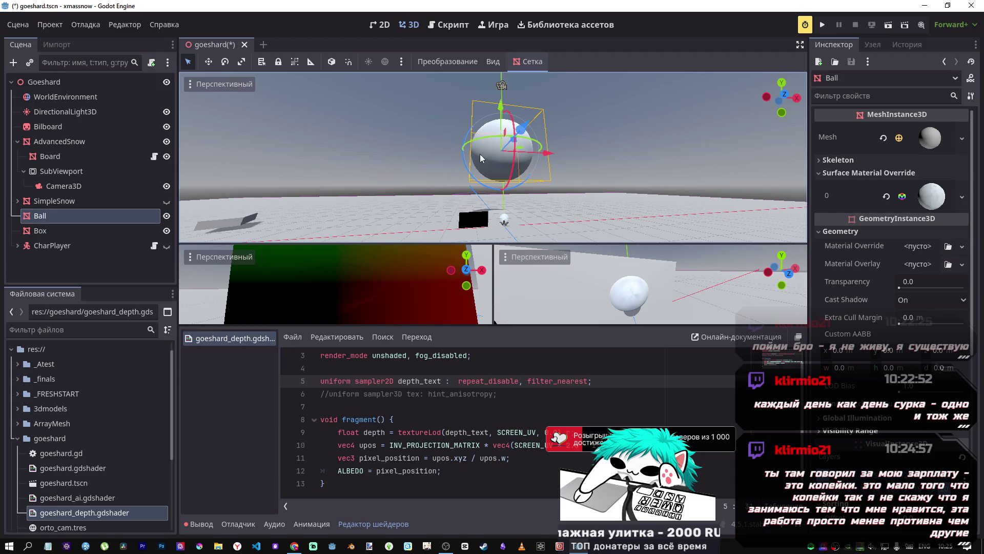
Step: Delete the stray space before repeat_disable on line 5
left_click(460, 382)
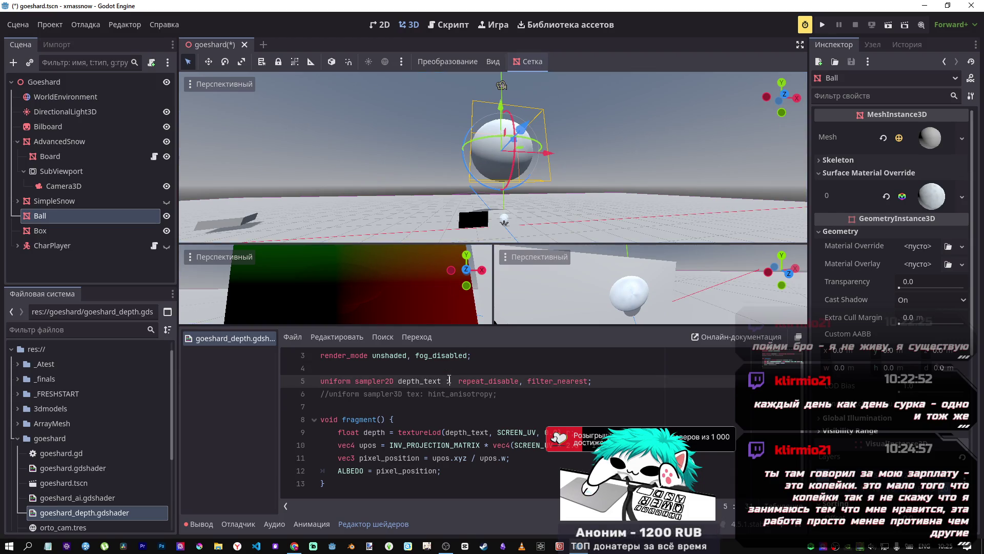
key("BackSpace")
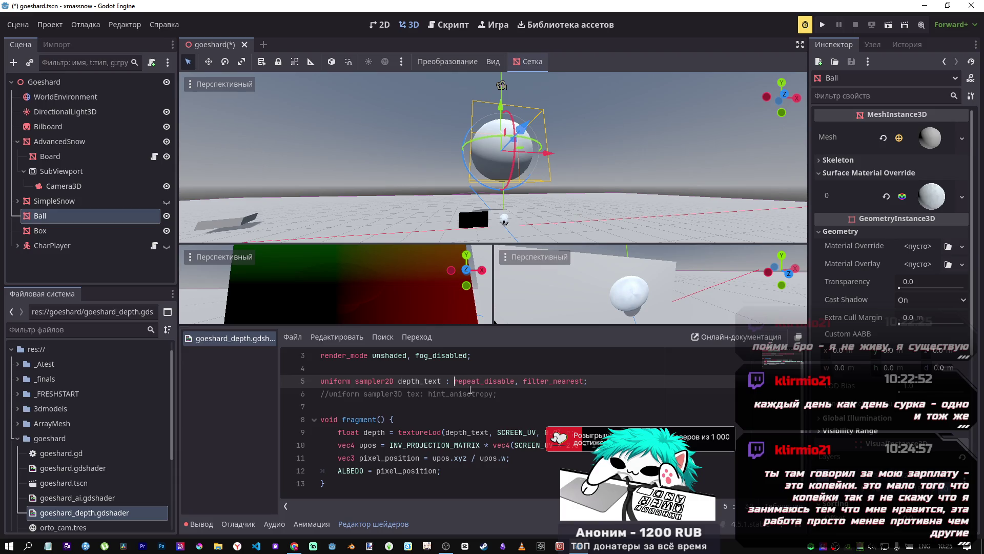
mouse_move(295, 546)
left_click(282, 515)
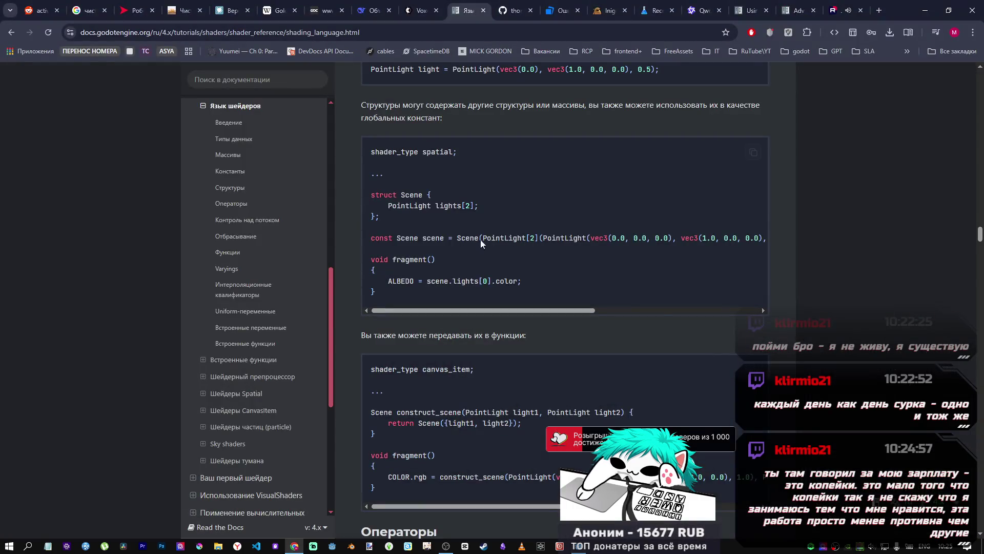
Step: Search the Godot docs for 'render mode' and open the shaders style guide
left_click(252, 81)
type("render")
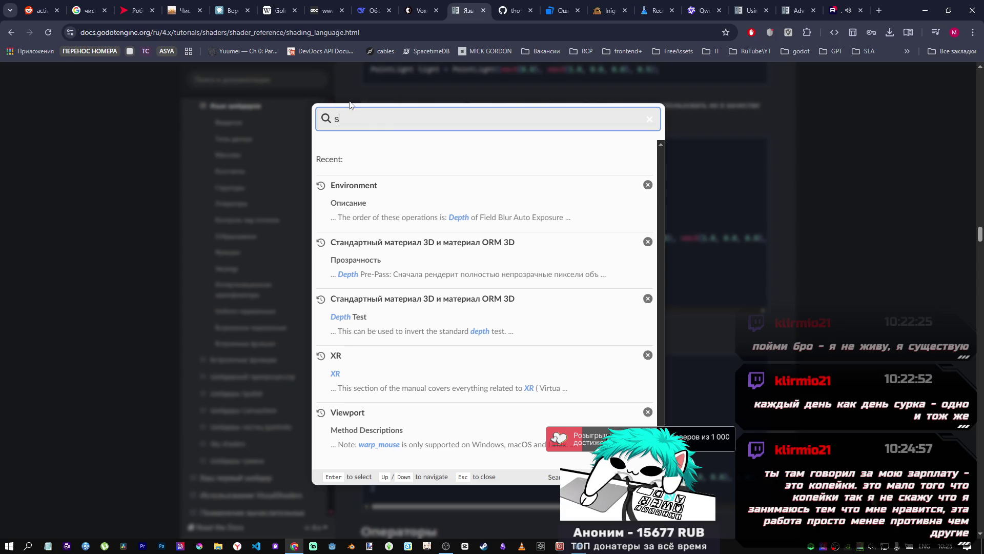
type(" mode")
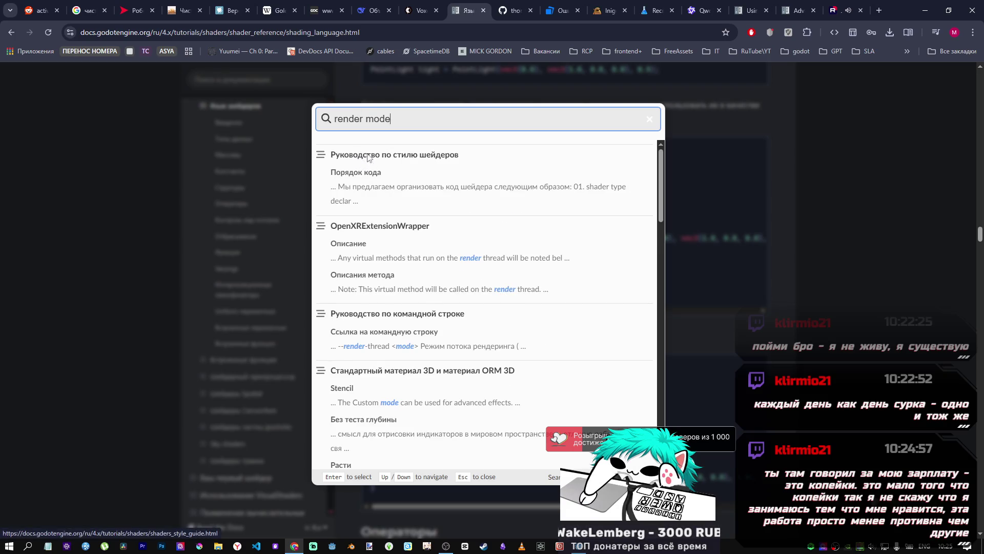
left_click(368, 156)
scroll(494, 195, "down", 15)
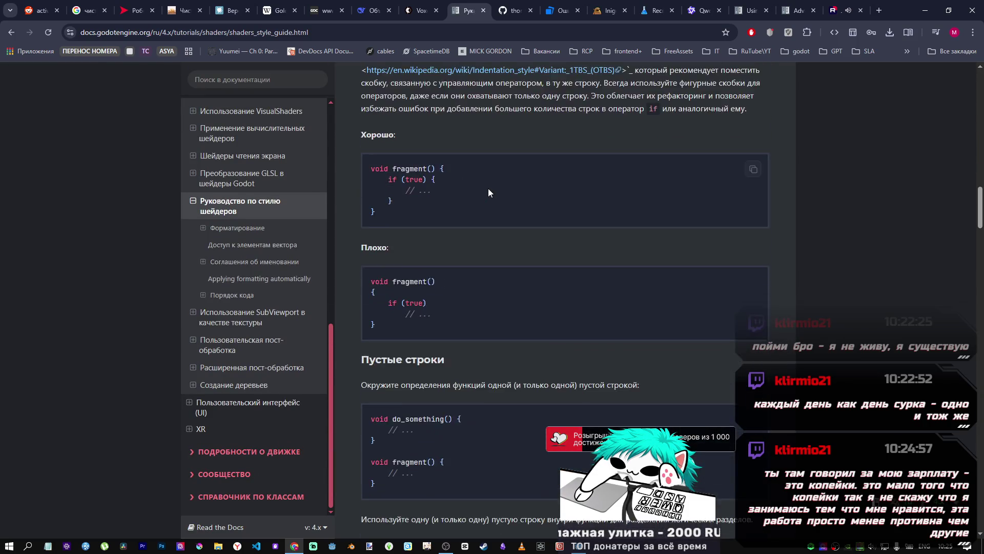
scroll(487, 189, "down", 1)
Step: Find 'render mod' on the style guide page to locate its code-order position
key("ctrl+f")
type("re")
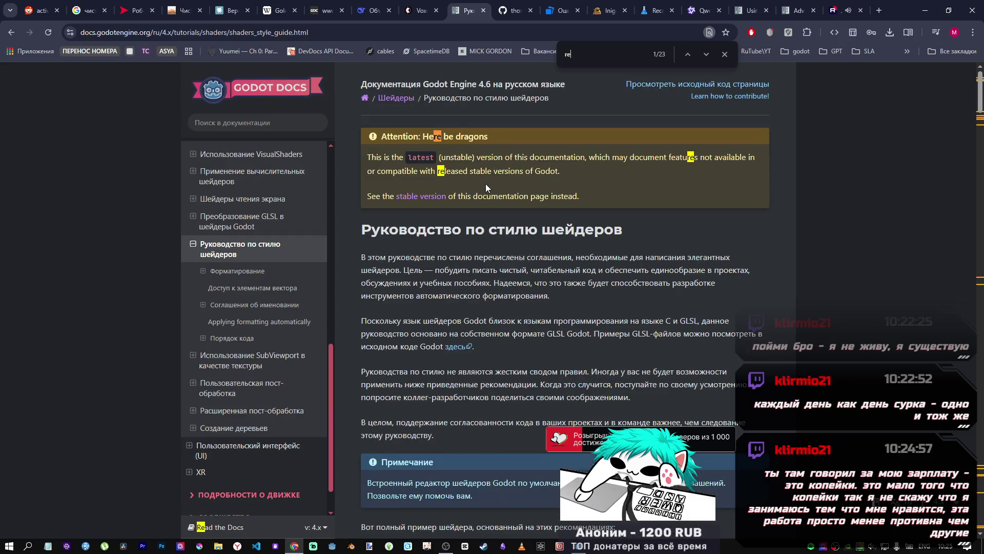
type("nder")
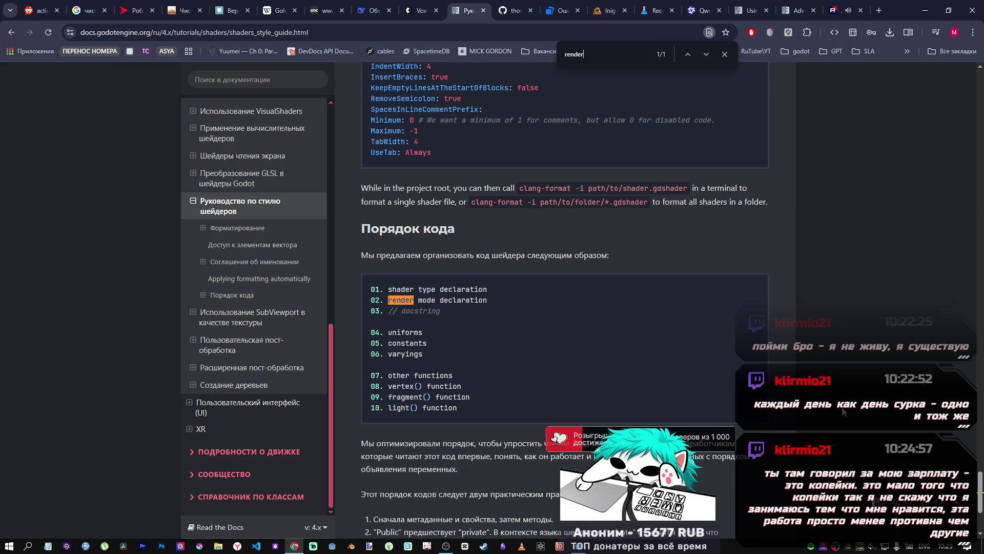
type(" mode")
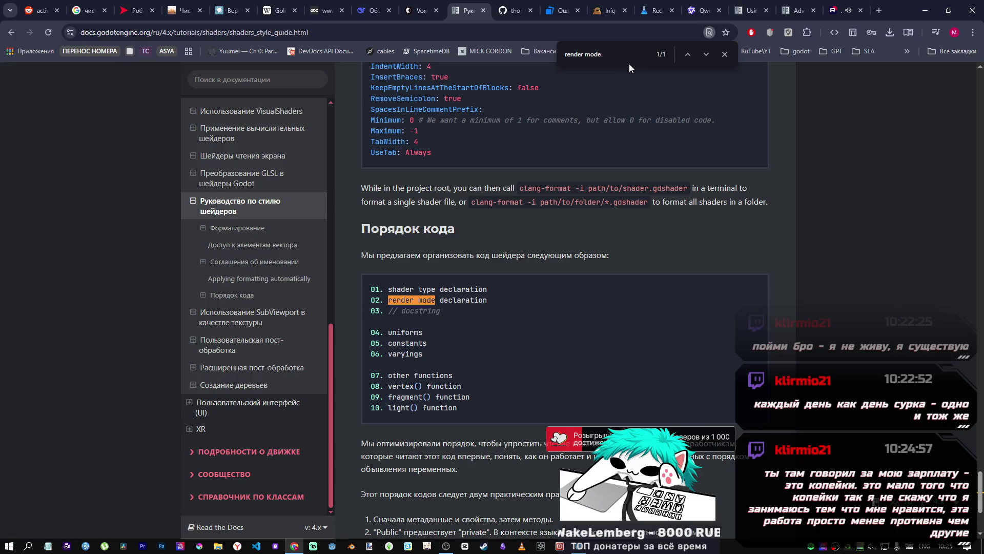
scroll(488, 236, "down", 2)
scroll(488, 236, "up", 2)
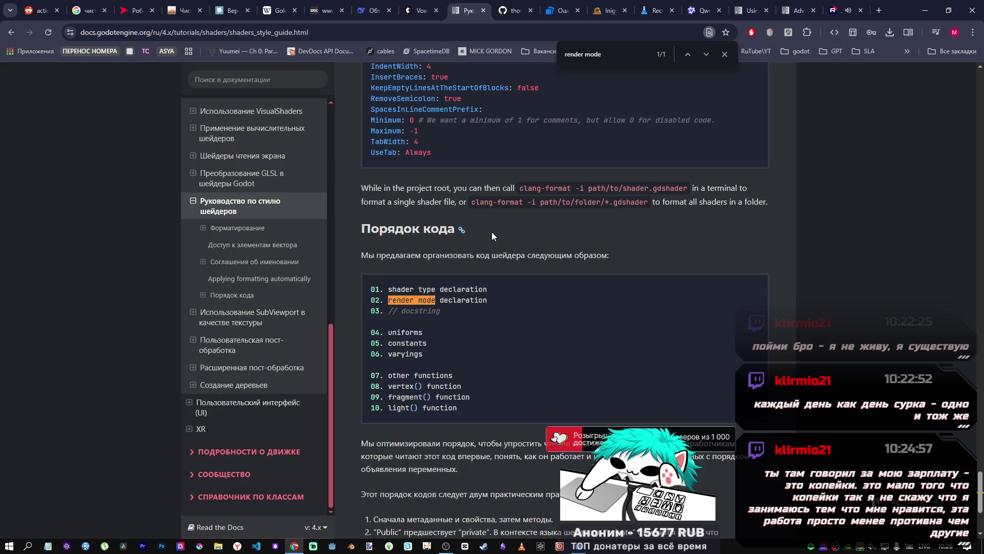
Step: Scroll through the style guide's code-order section and full example shader
scroll(487, 237, "up", 4)
scroll(479, 235, "up", 7)
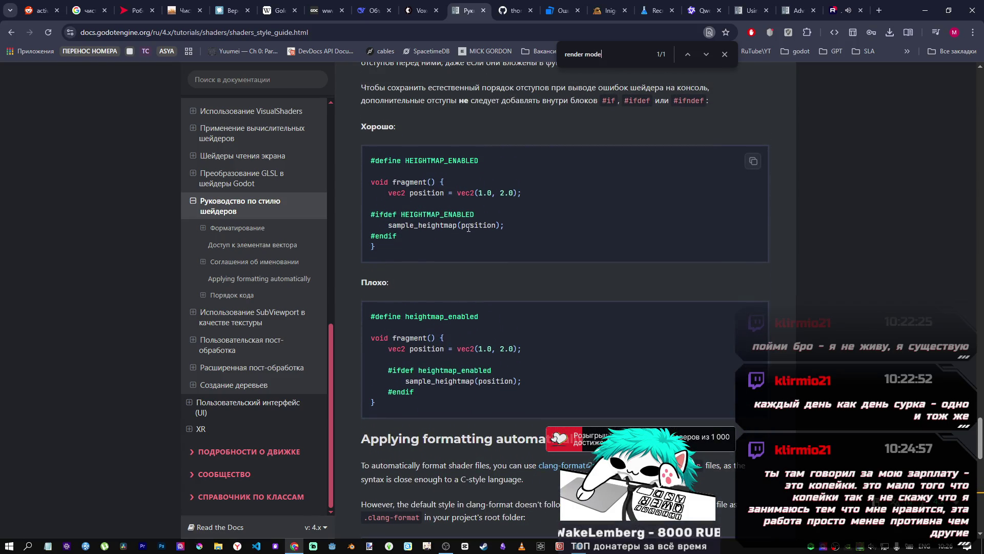
scroll(466, 229, "down", 3)
scroll(464, 224, "up", 2)
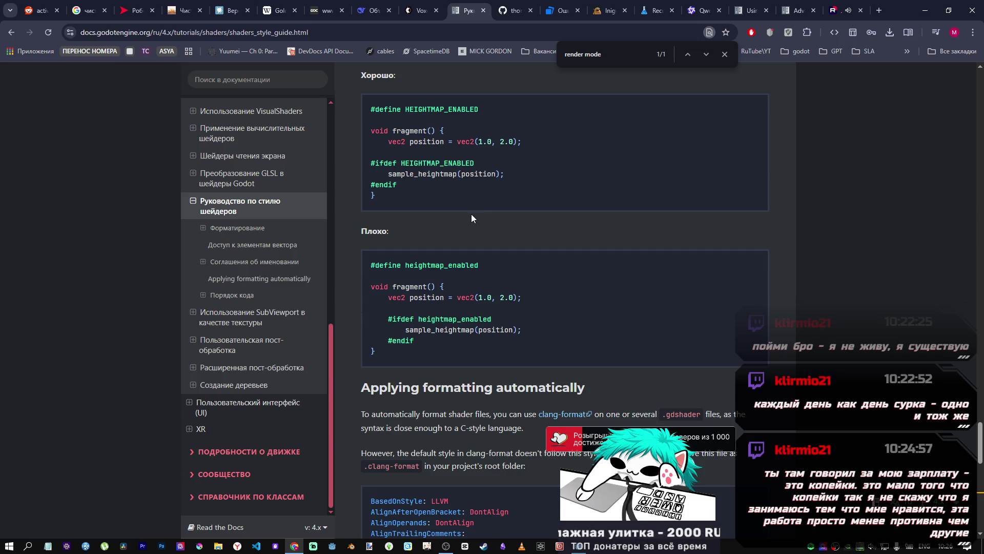
scroll(488, 247, "up", 3)
left_click_drag(980, 444, 937, 123)
scroll(937, 123, "down", 8)
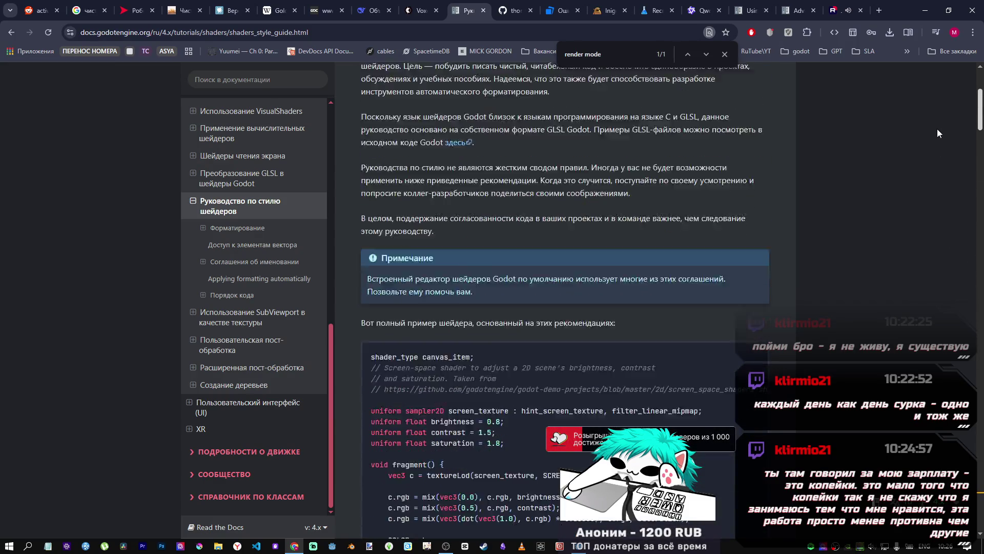
scroll(687, 238, "up", 3)
Step: Select the example shader code to study it, then deselect it
mouse_move(452, 315)
left_mouse_down()
mouse_move(384, 264)
mouse_move(409, 174)
mouse_move(400, 138)
mouse_move(378, 122)
mouse_move(447, 177)
mouse_move(452, 162)
mouse_move(441, 164)
left_mouse_up()
scroll(447, 177, "down", 1)
scroll(448, 164, "down", 4)
scroll(452, 162, "up", 1)
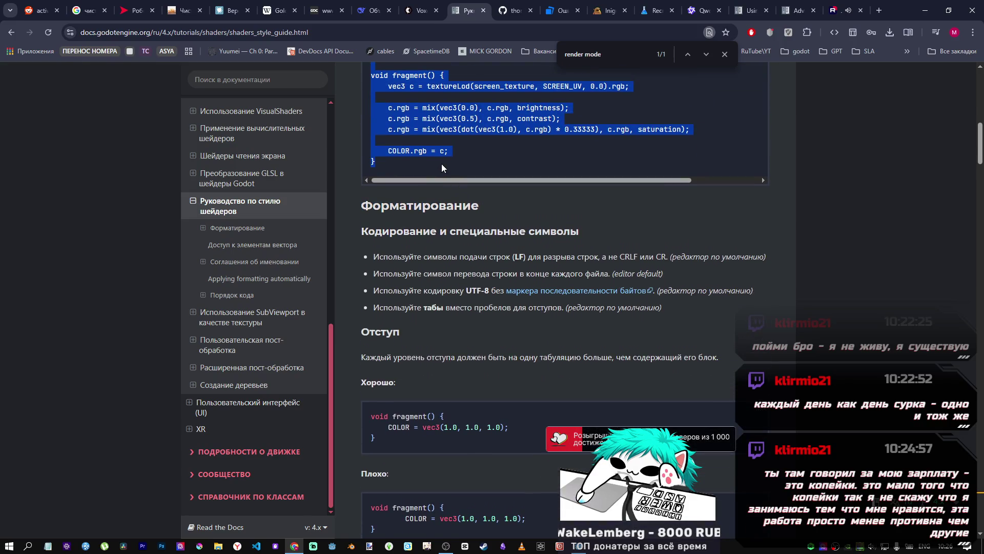
left_click(442, 164)
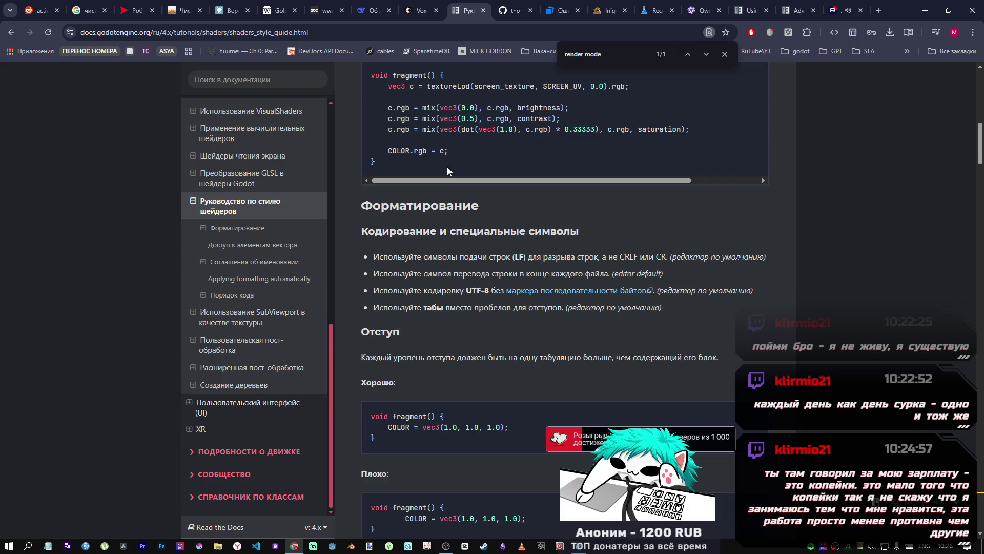
Step: Read through the indentation rules, then switch back to the Godot editor
scroll(543, 281, "down", 2)
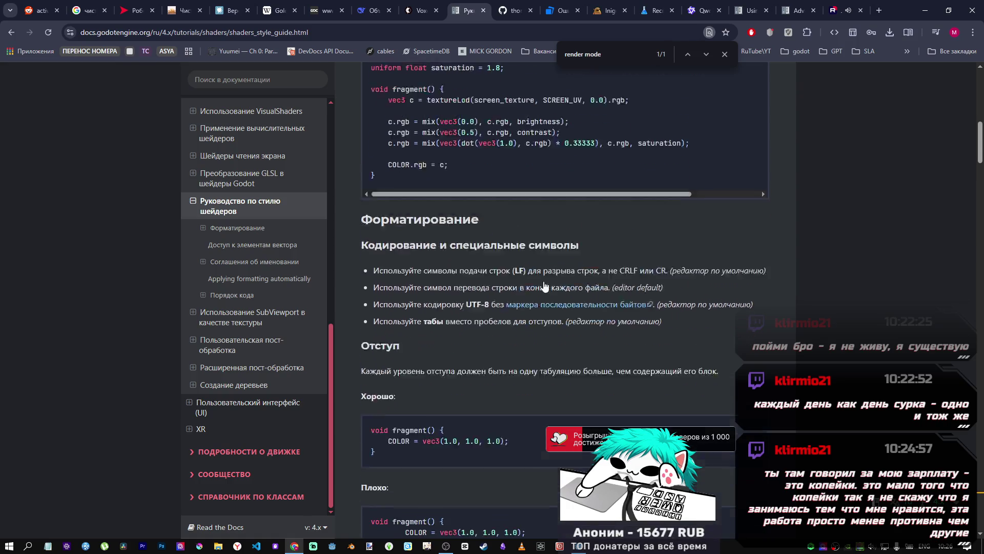
scroll(510, 278, "up", 2)
mouse_move(980, 150)
left_mouse_down()
mouse_move(980, 128)
mouse_move(981, 144)
left_mouse_up()
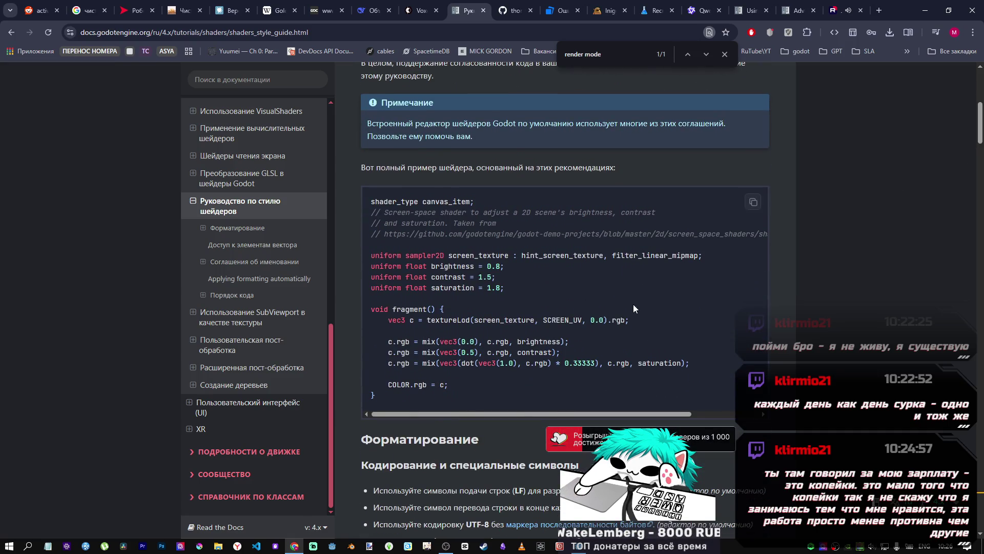
scroll(632, 308, "down", 4)
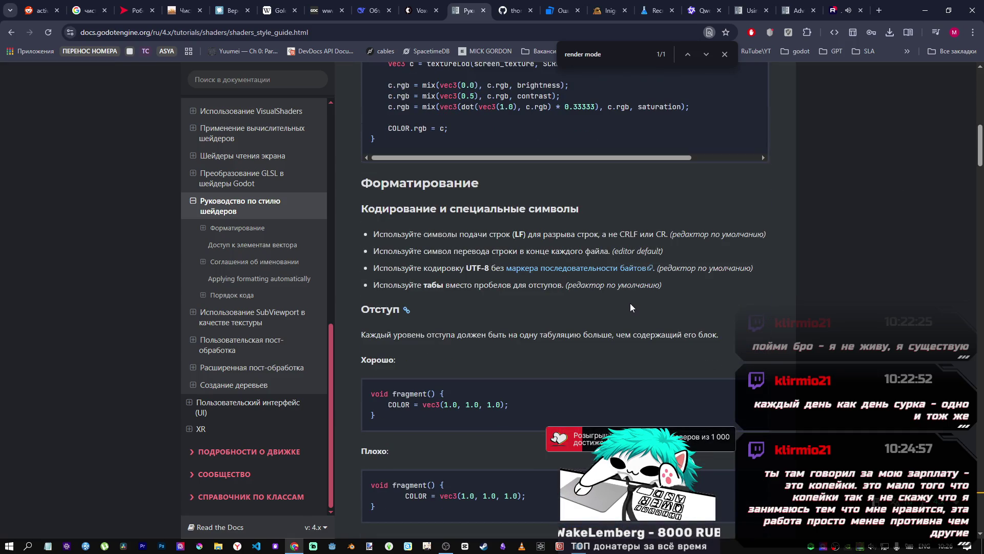
scroll(622, 303, "down", 4)
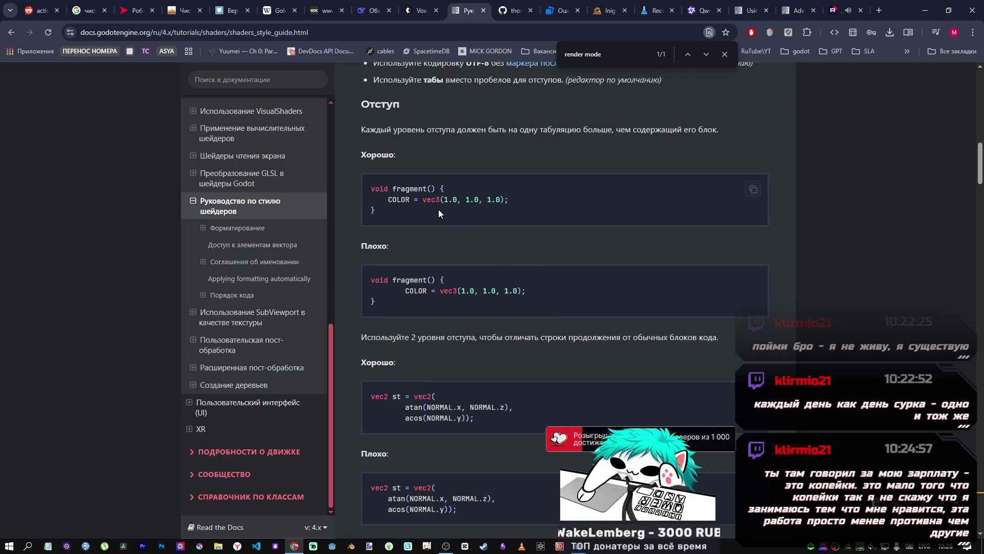
scroll(432, 290, "down", 3)
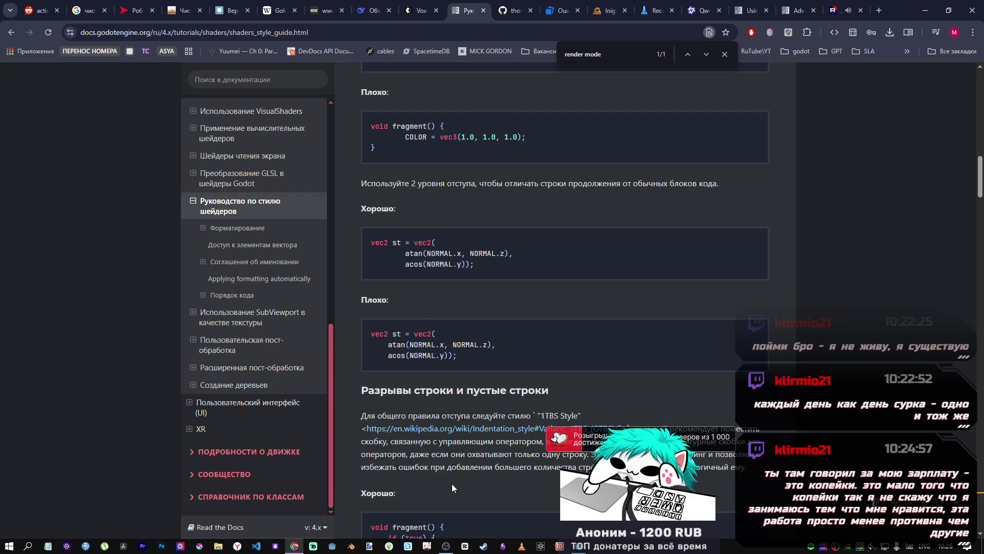
left_click(446, 546)
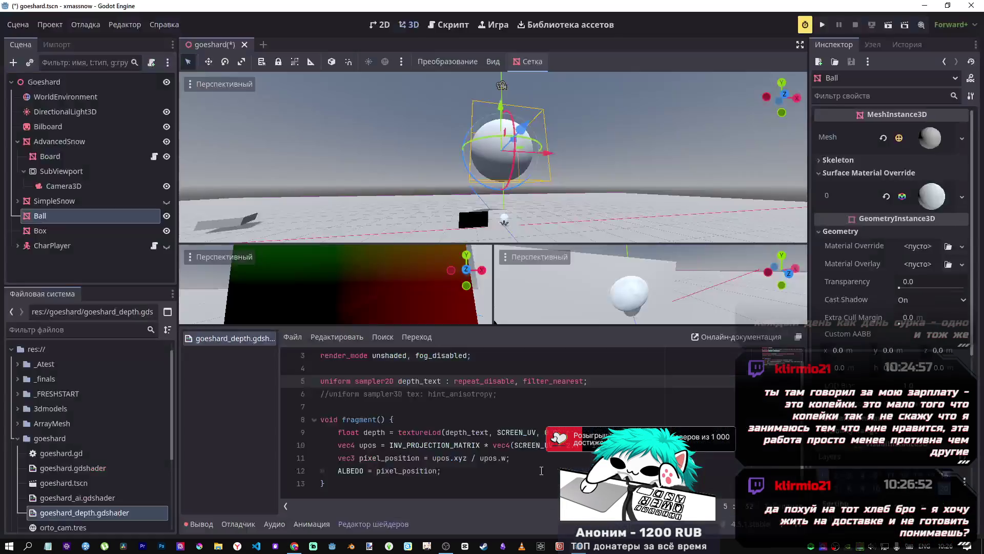
Step: Add hint_roughness_gray to the depth_text uniform, then delete it
left_click(587, 381)
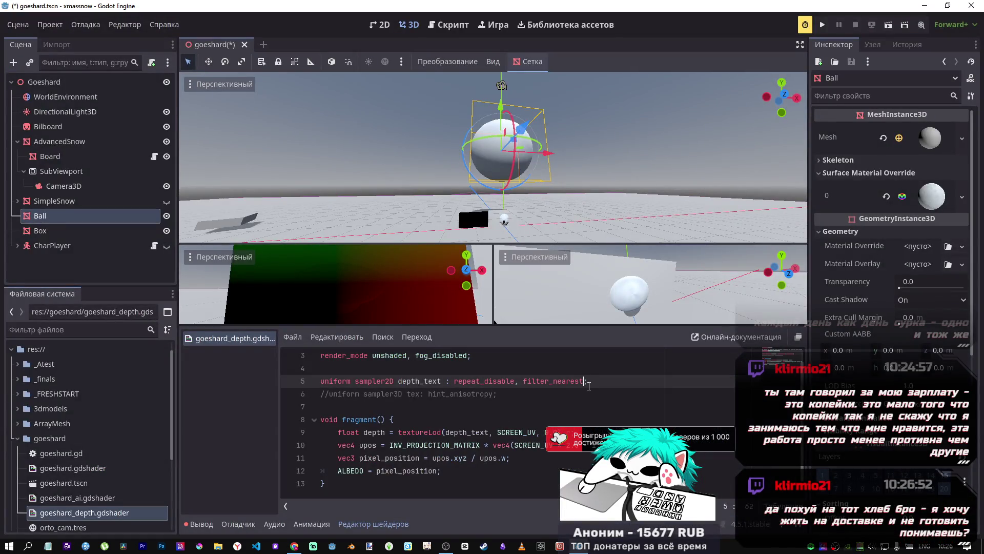
type(", g")
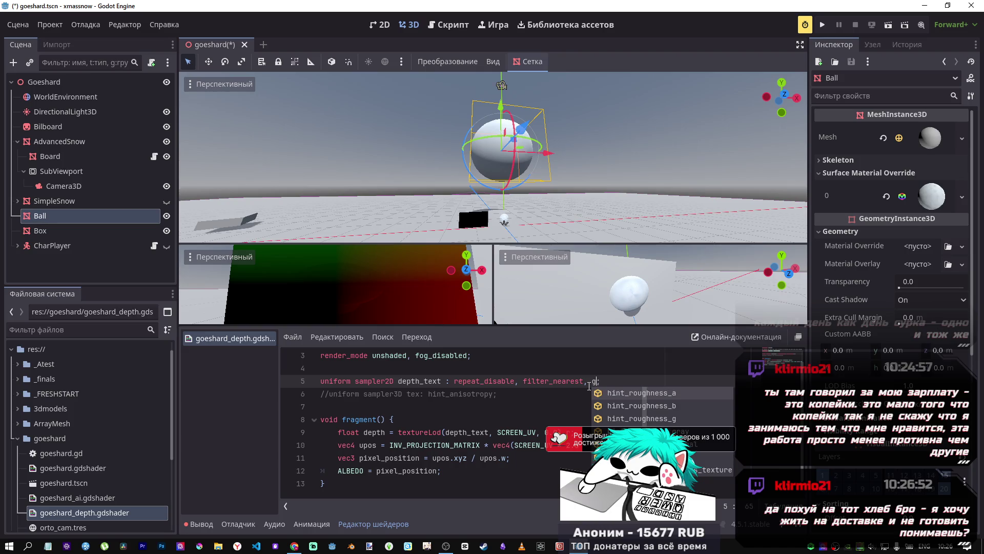
type("ra")
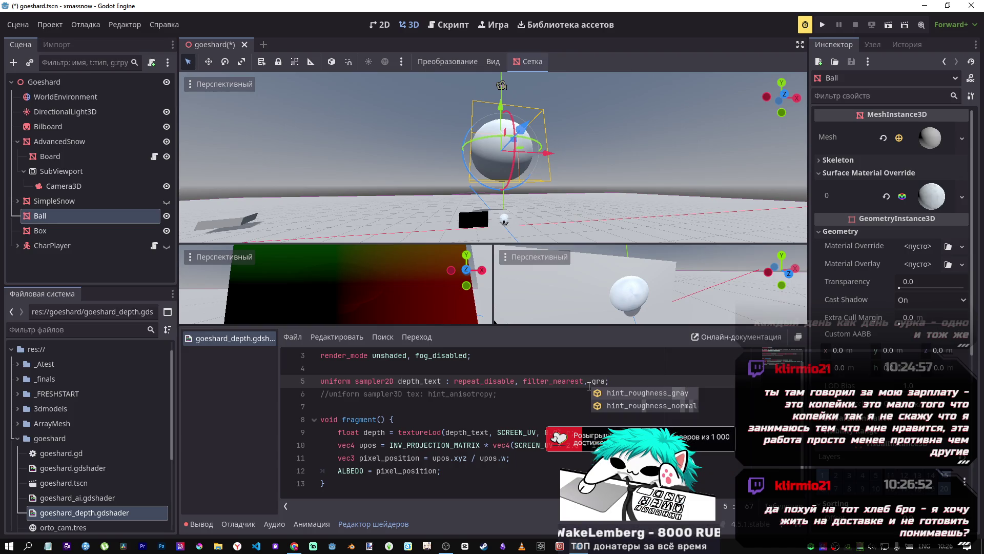
key("Return")
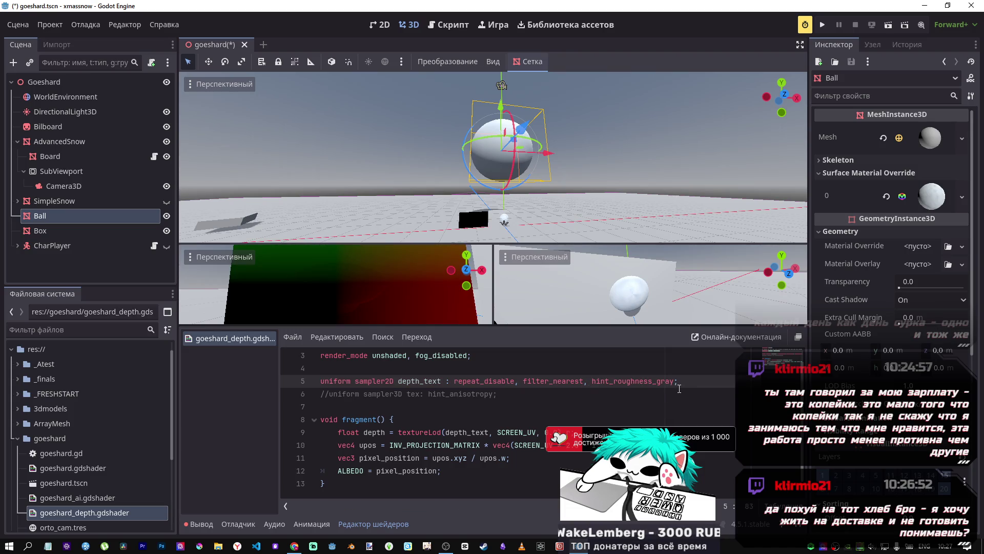
key("shift+Left")
key("shift+Left")
key("shift+Left")
left_click(588, 383, "shift")
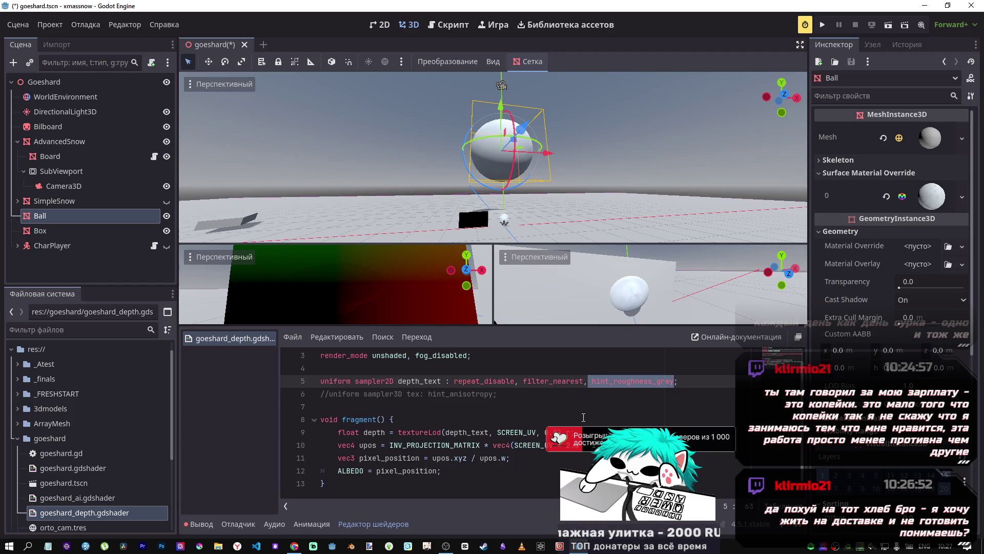
key("BackSpace")
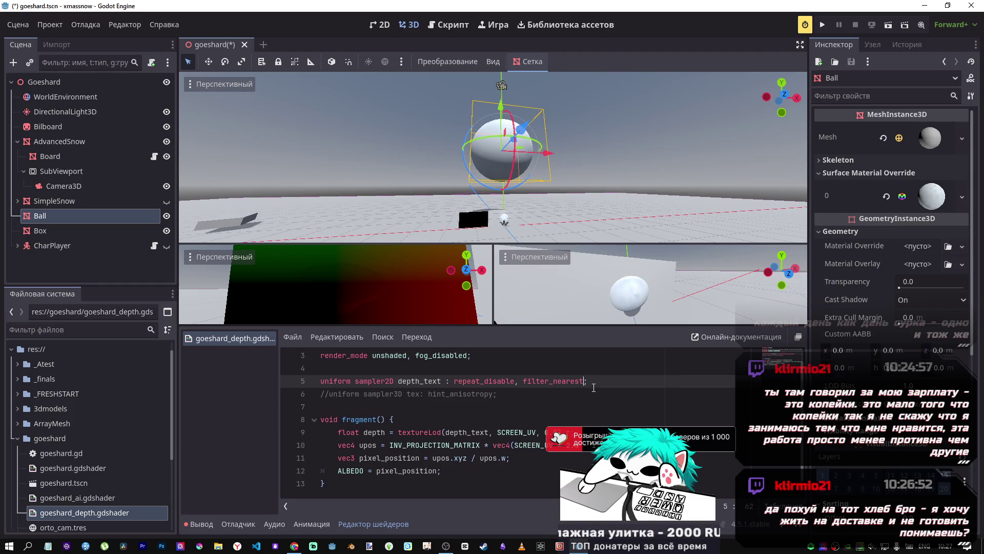
Step: Delete and restore filter_nearest, then save the scene with Ctrl+S
left_click_drag(584, 382, 524, 388)
key("BackSpace")
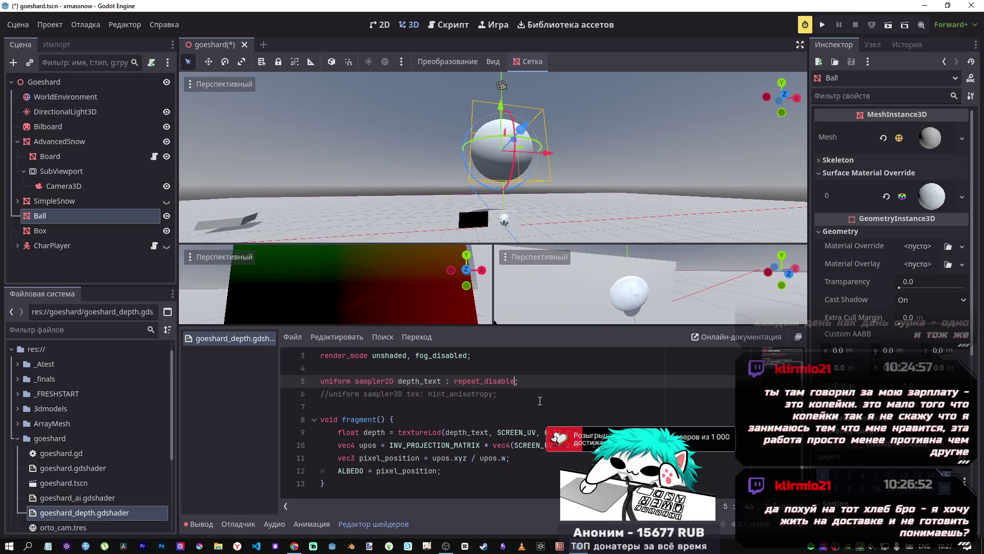
type(",")
key("ctrl+z")
key("ctrl+s")
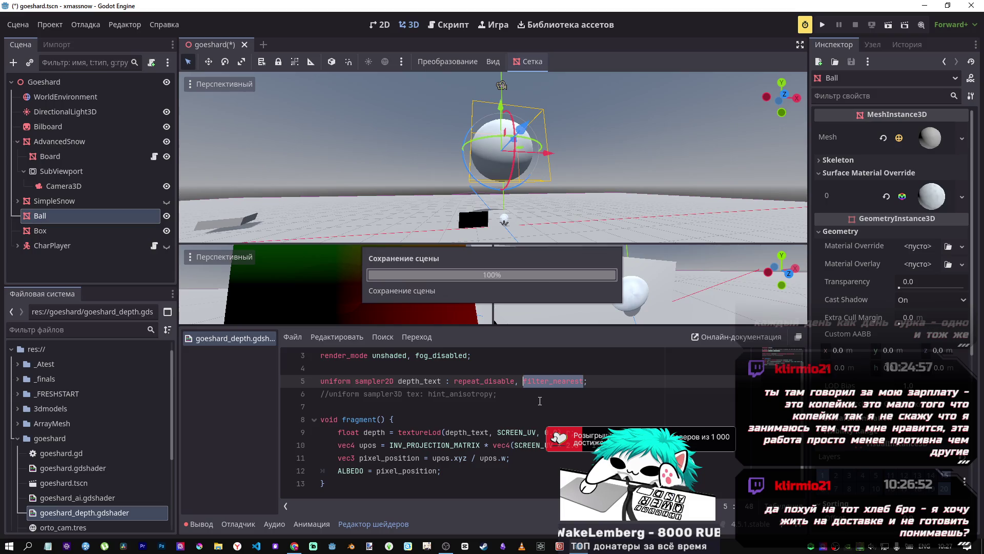
key("End")
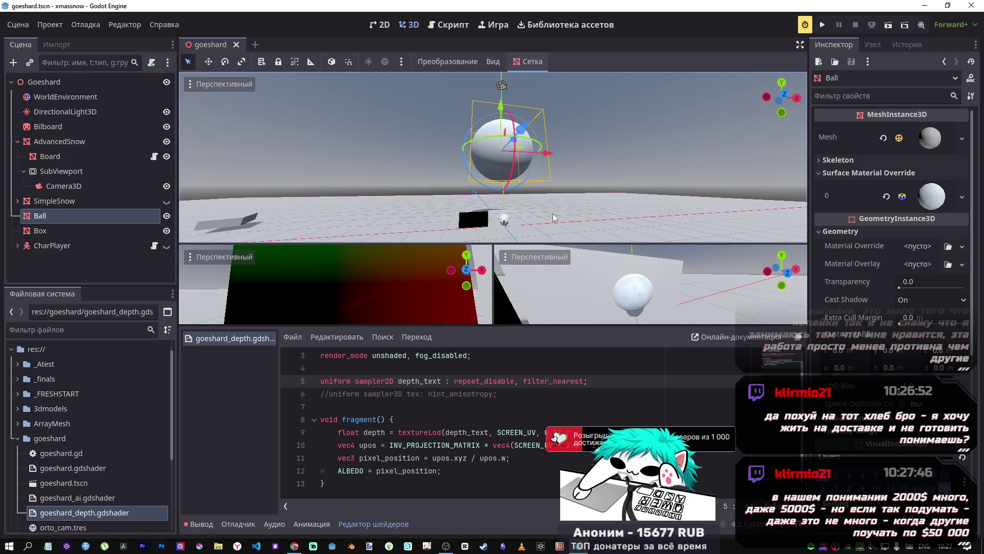
scroll(367, 293, "down", 3)
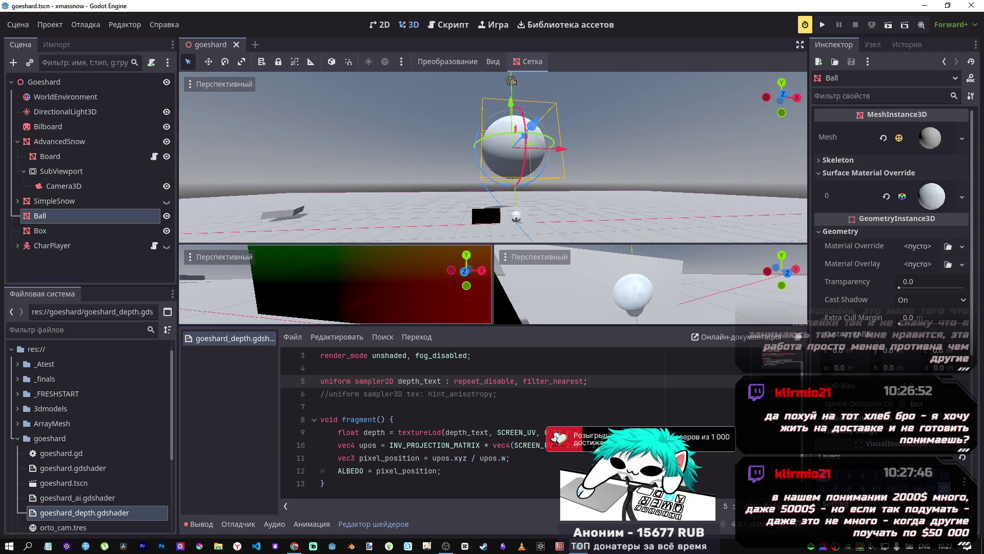
scroll(369, 298, "down", 3)
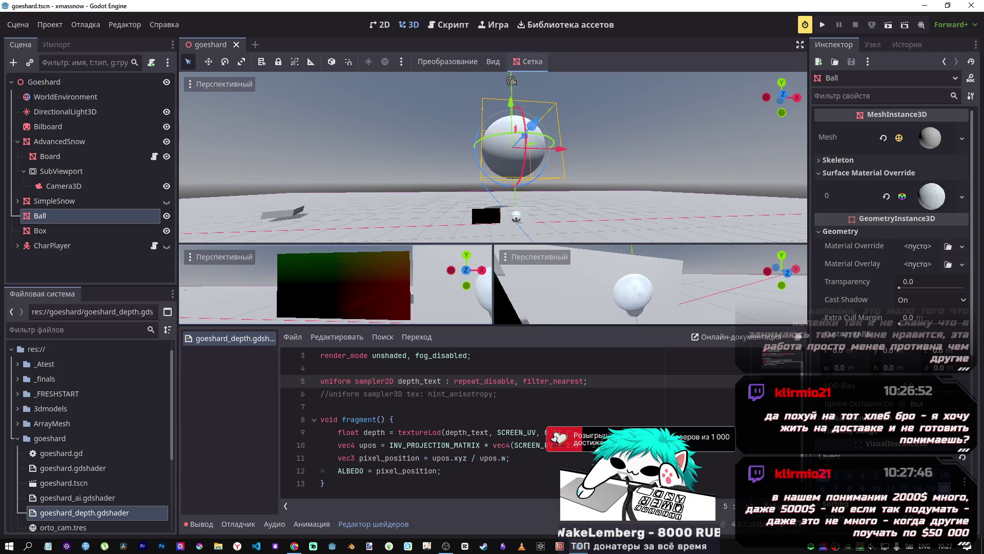
mouse_move(369, 298)
left_mouse_down()
mouse_move(359, 300)
mouse_move(375, 299)
left_mouse_up()
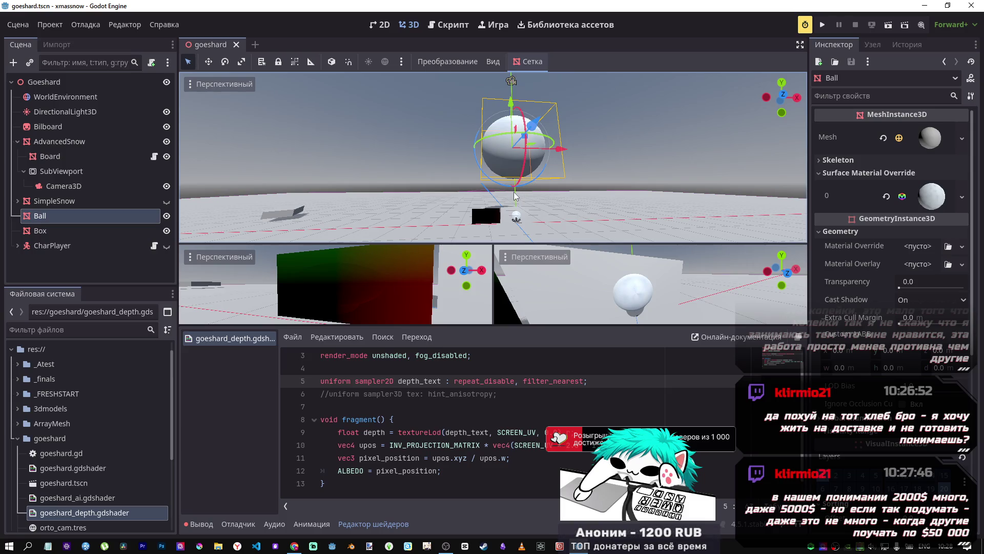
left_click_drag(514, 196, 514, 207)
mouse_move(503, 106)
left_mouse_down()
mouse_move(520, 97)
mouse_move(520, 117)
left_mouse_up()
mouse_move(533, 157)
left_mouse_down()
mouse_move(440, 221)
mouse_move(467, 153)
mouse_move(453, 177)
mouse_move(529, 207)
left_mouse_up()
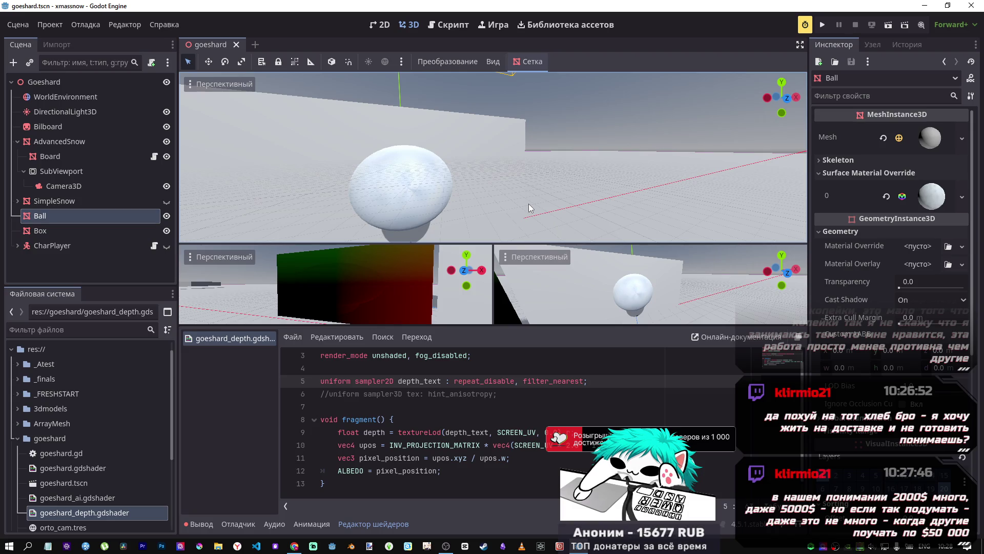
mouse_move(518, 197)
left_mouse_down()
mouse_move(416, 194)
mouse_move(450, 216)
mouse_move(457, 199)
mouse_move(407, 212)
left_mouse_up()
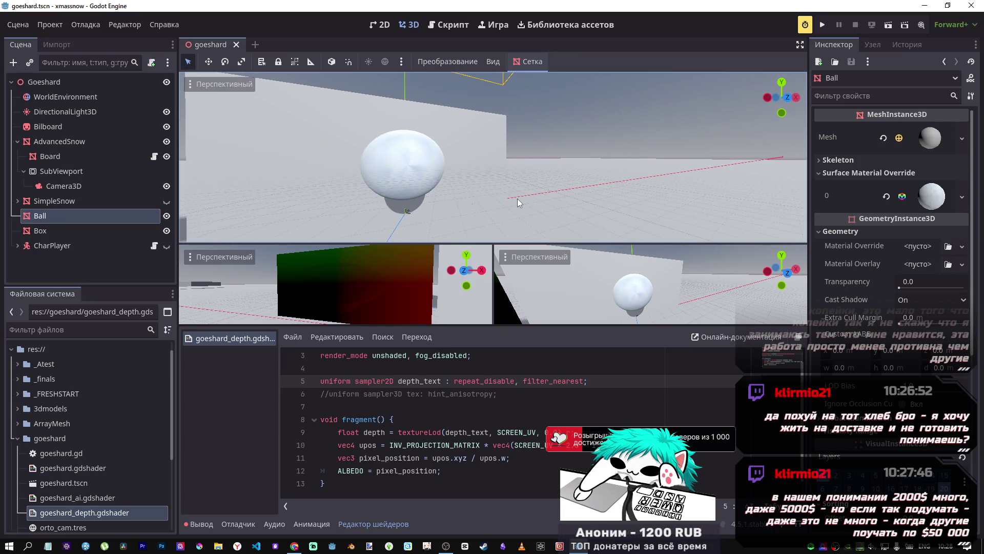
mouse_move(478, 199)
left_mouse_down()
mouse_move(451, 204)
mouse_move(435, 184)
mouse_move(461, 210)
mouse_move(435, 206)
left_mouse_up()
left_click_drag(425, 215, 379, 204)
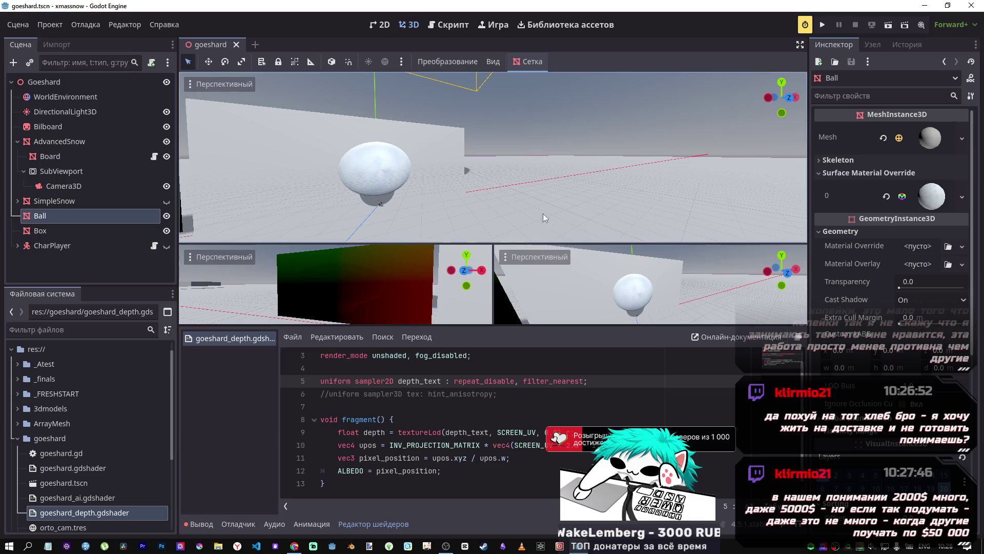
left_click_drag(474, 200, 479, 200)
mouse_move(385, 203)
left_mouse_down()
mouse_move(402, 219)
mouse_move(437, 182)
mouse_move(468, 180)
mouse_move(462, 205)
mouse_move(528, 200)
mouse_move(507, 208)
mouse_move(477, 174)
left_mouse_up()
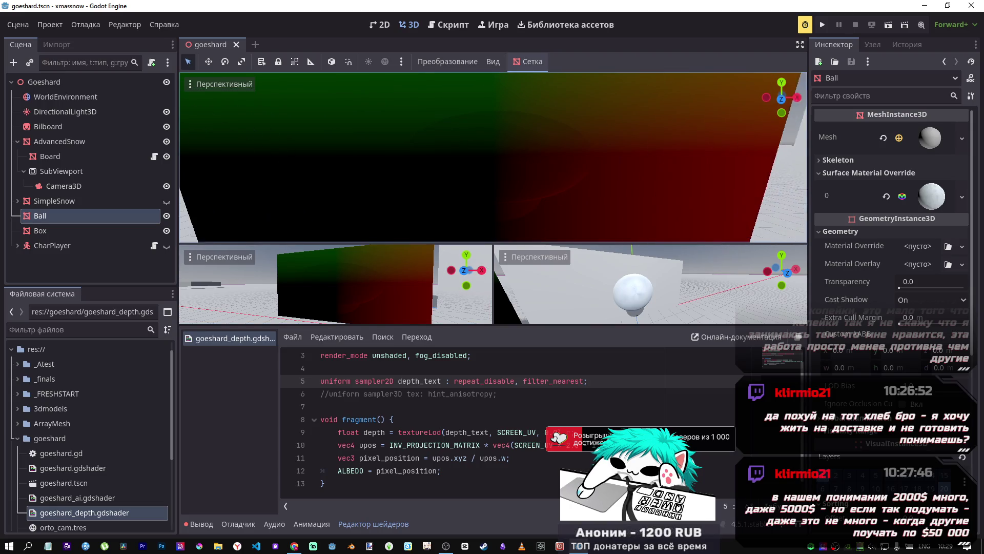
scroll(543, 173, "down", 5)
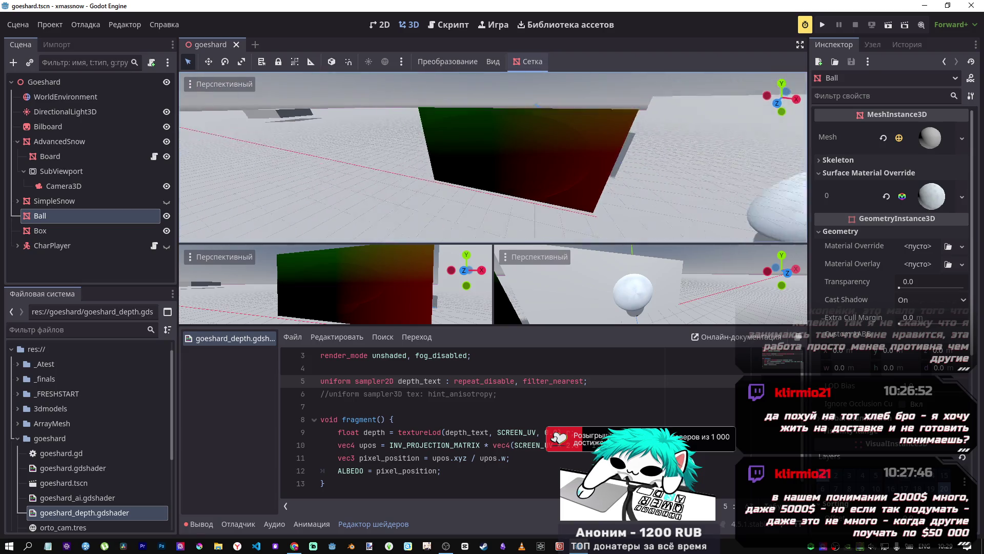
left_click(509, 165)
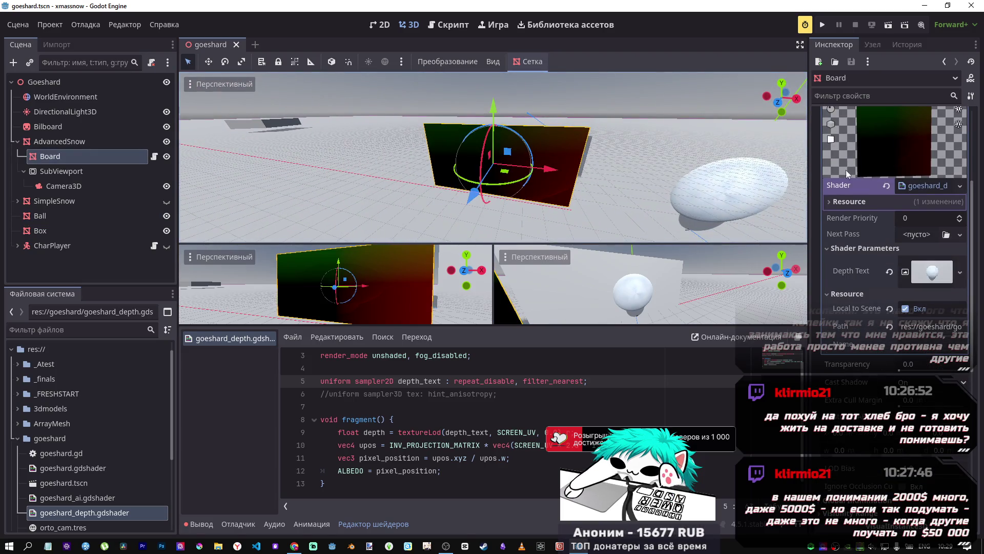
left_click(938, 276)
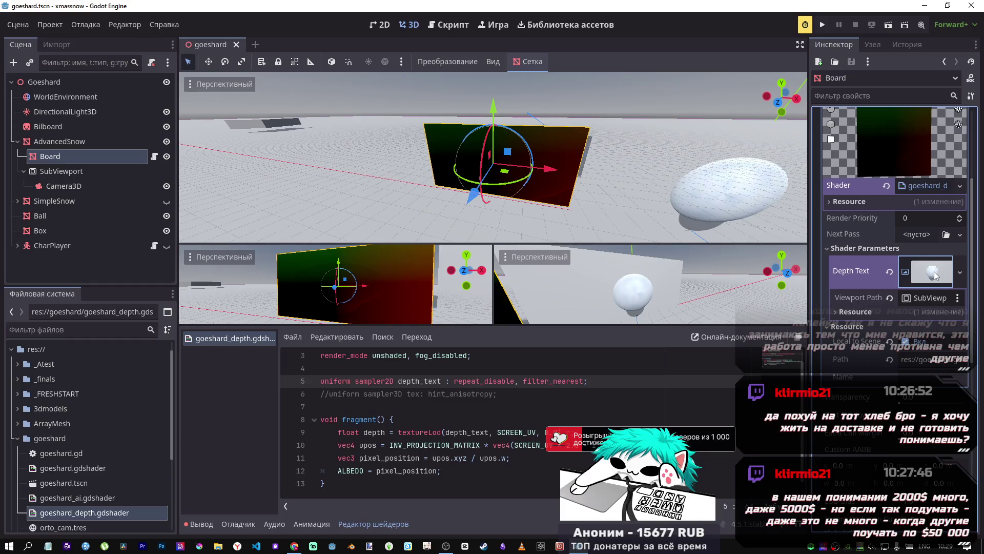
left_click(935, 276)
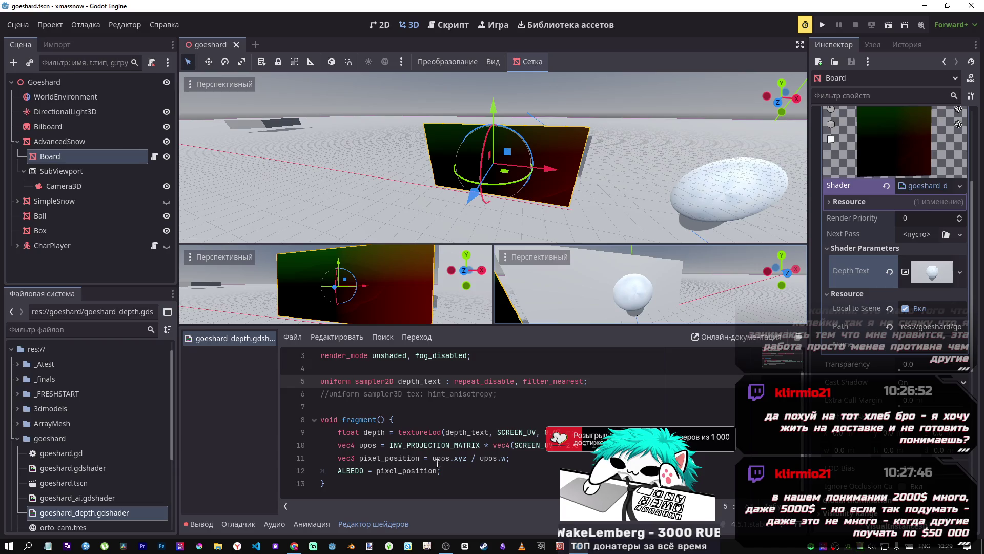
double_click(373, 446)
key("ctrl+c")
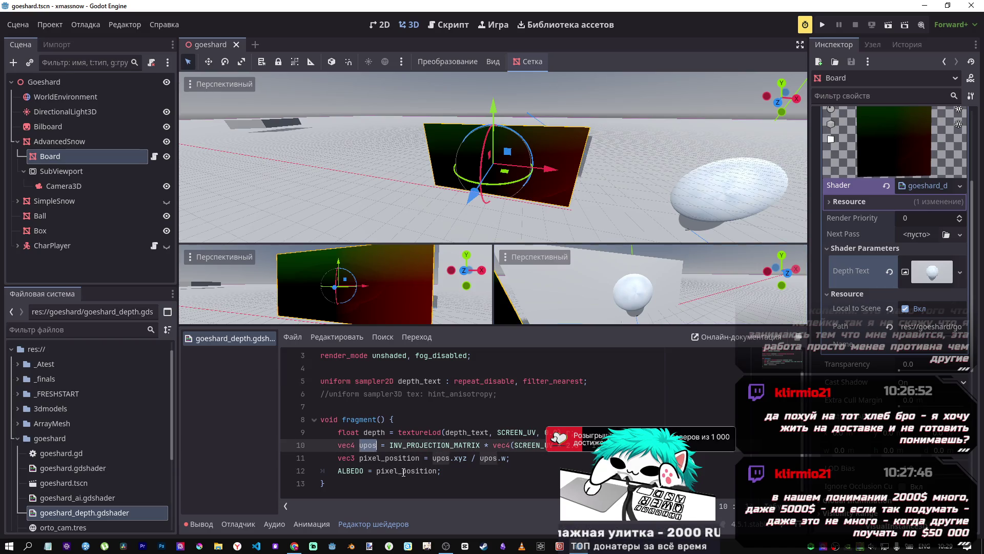
double_click(402, 472)
key("ctrl+v")
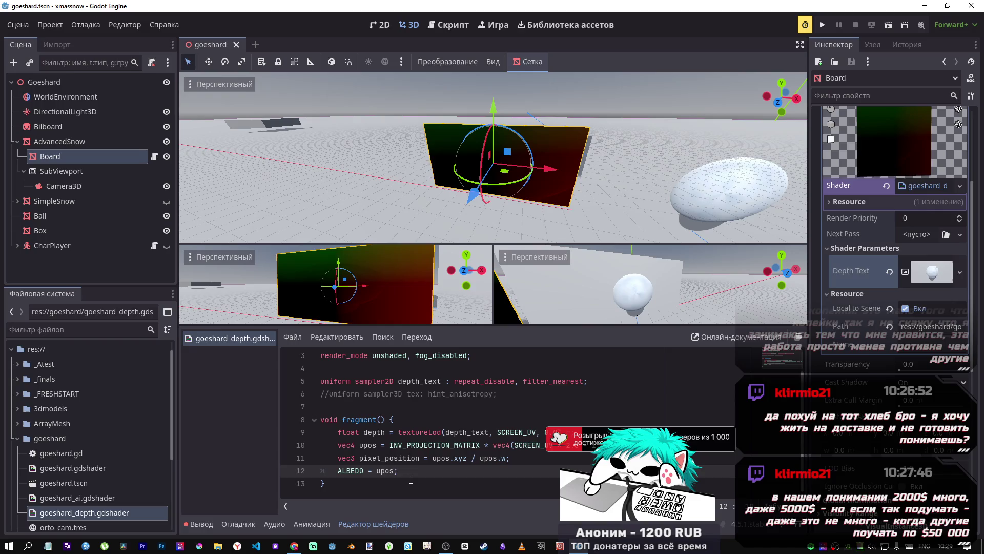
type(".rgb")
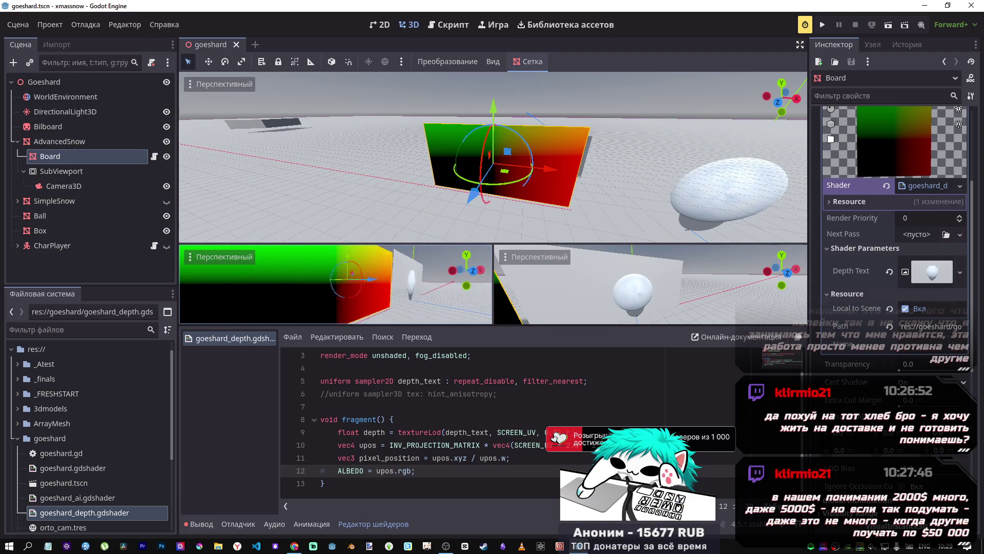
left_click(408, 485)
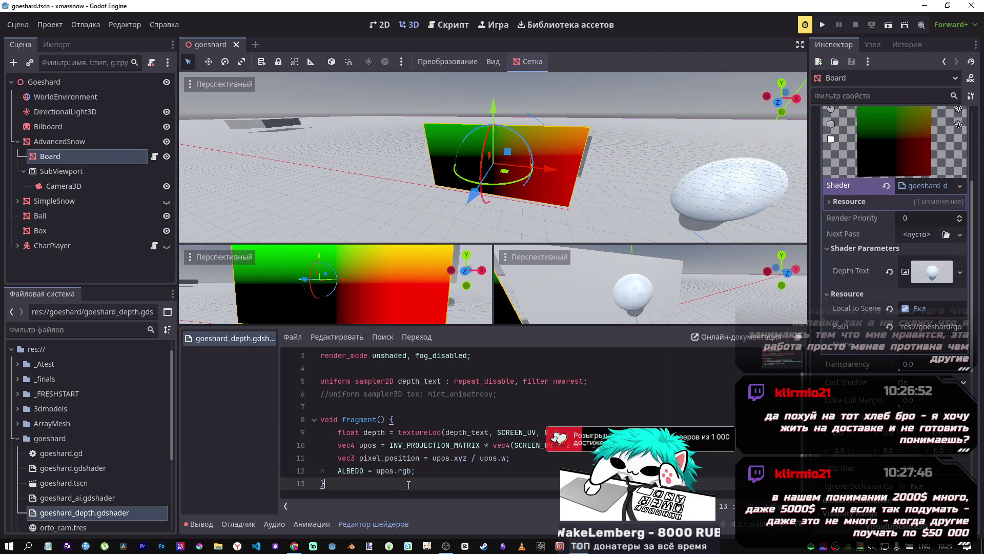
left_click(409, 471)
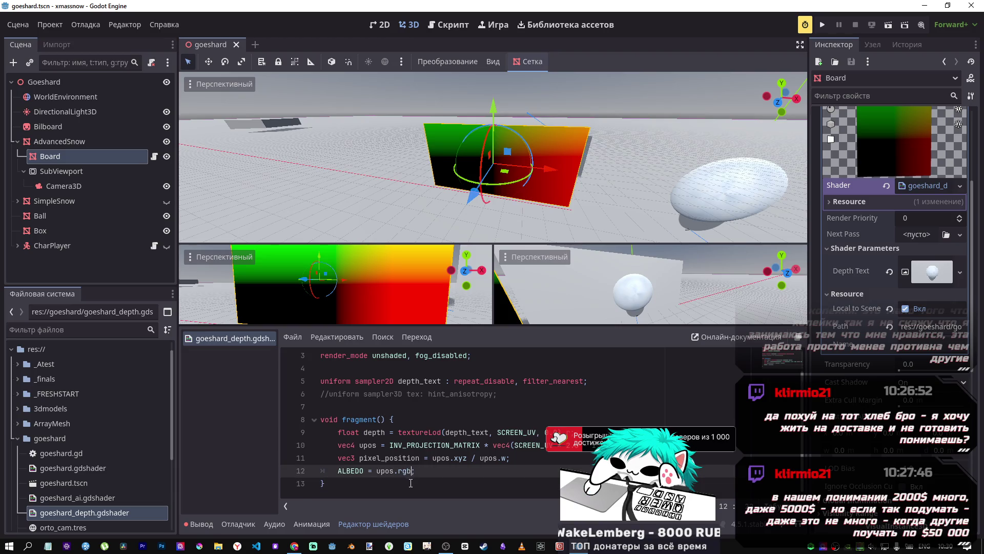
key("ctrl+z")
key("ctrl+s")
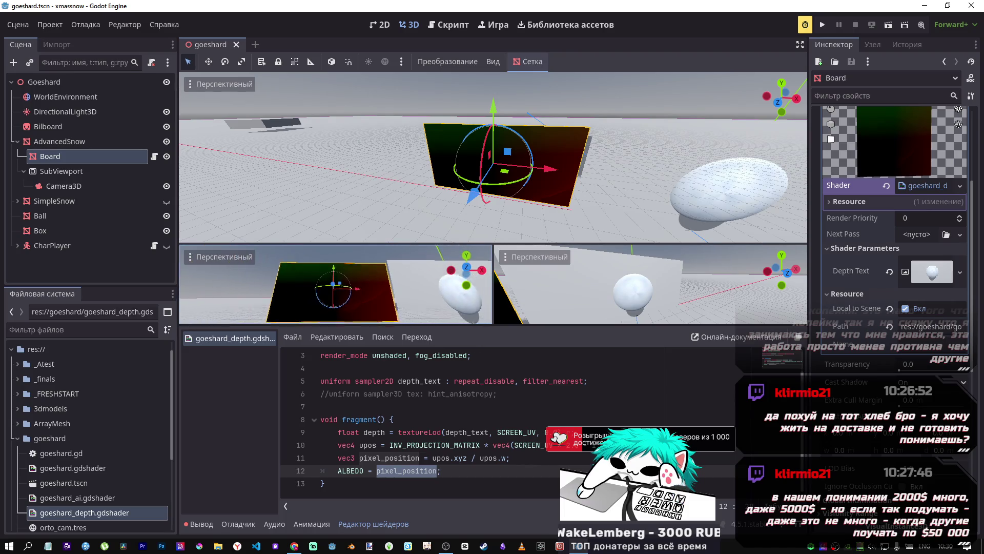
Step: Select part of pixel_position on line 11, then orbit and zoom to frame the board's depth output
left_click_drag(419, 459, 358, 458)
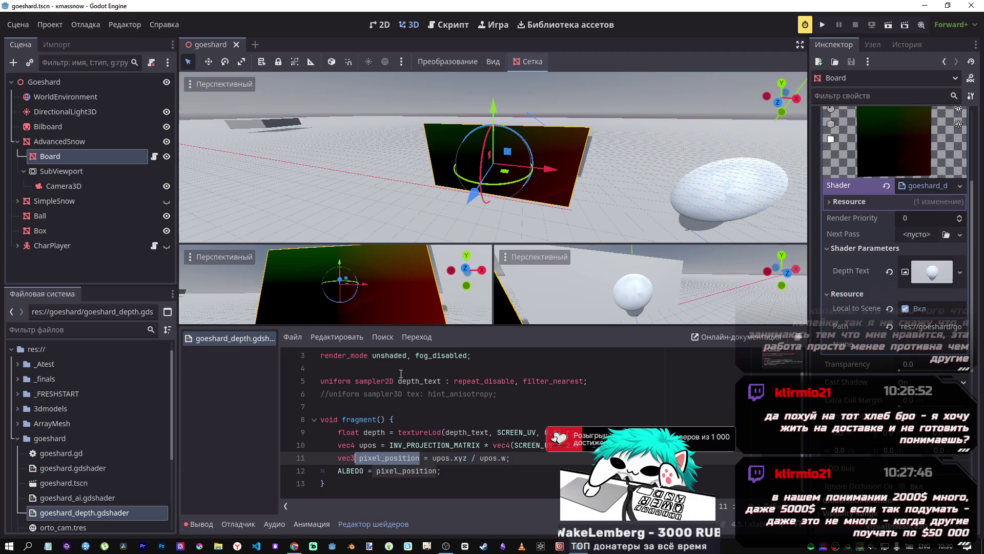
left_click_drag(420, 307, 354, 284)
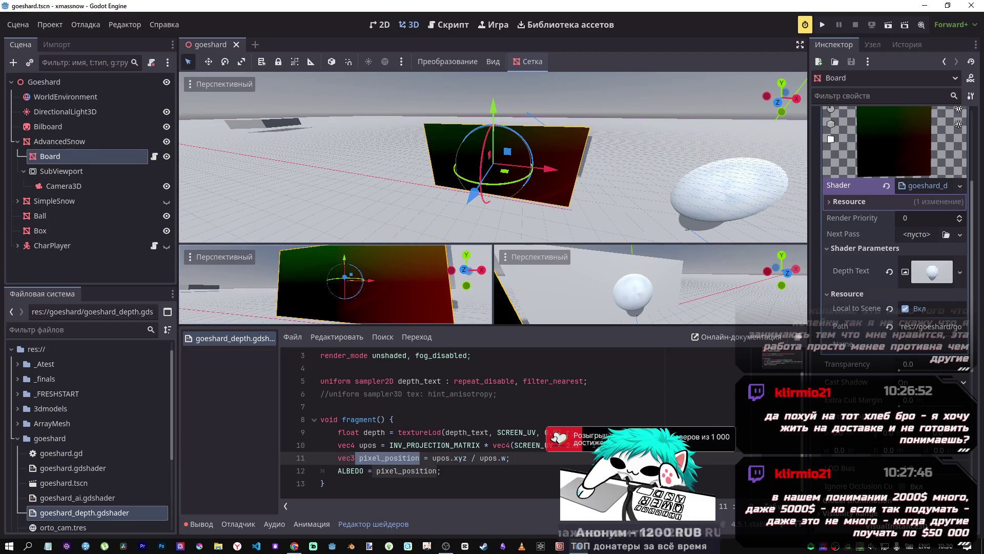
mouse_move(492, 154)
left_mouse_down()
mouse_move(482, 159)
mouse_move(338, 77)
left_mouse_up()
left_click_drag(554, 189, 554, 189)
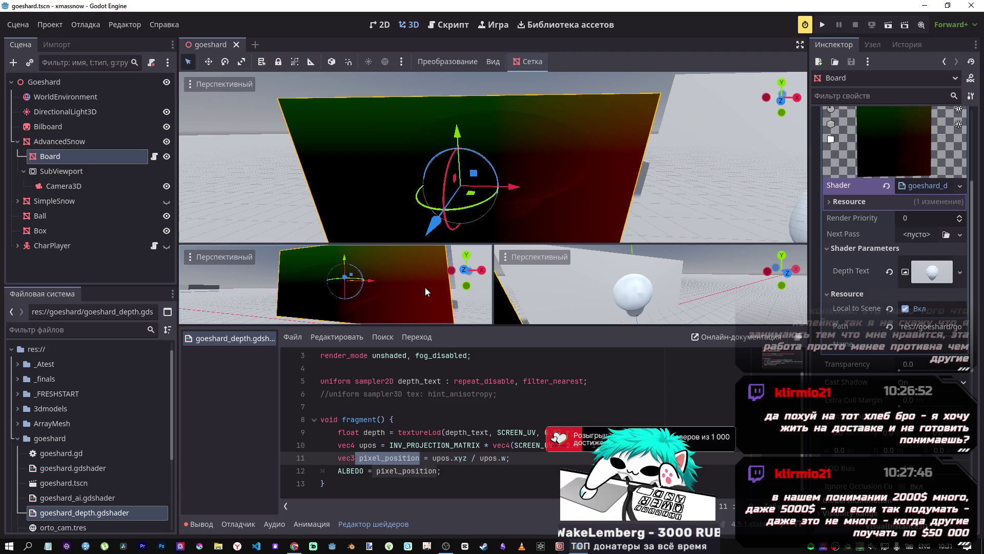
mouse_move(399, 198)
left_mouse_down()
mouse_move(379, 202)
mouse_move(378, 192)
mouse_move(378, 207)
mouse_move(399, 192)
left_mouse_up()
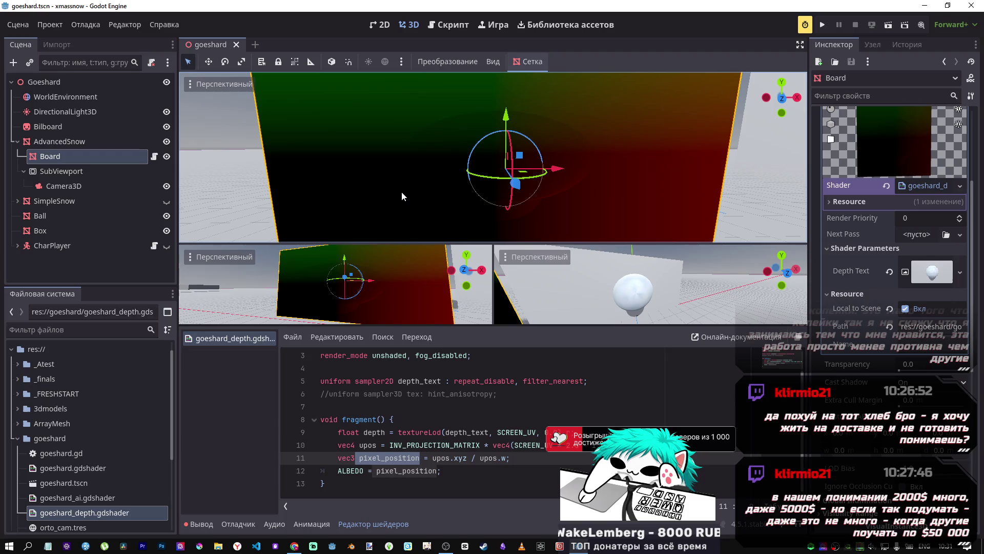
left_click_drag(445, 177, 473, 185)
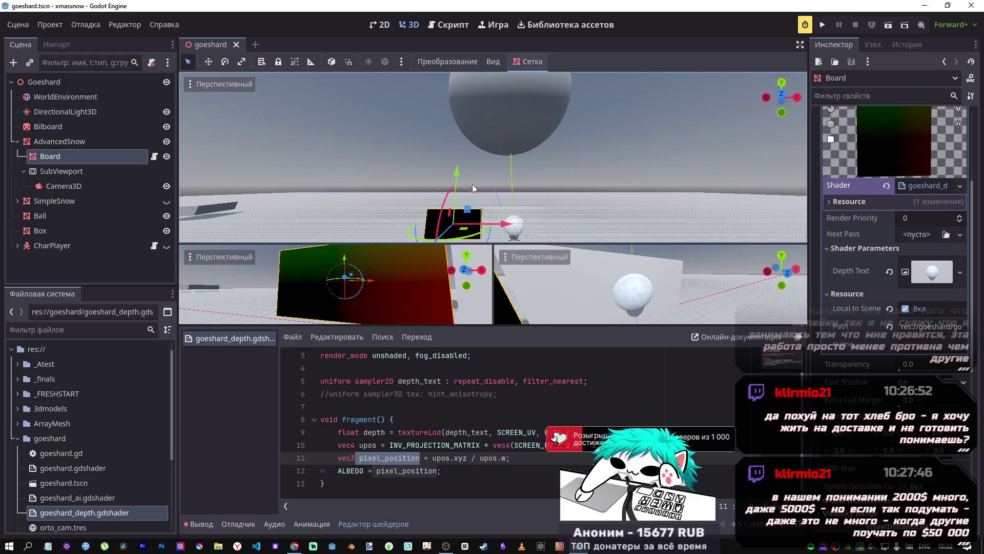
mouse_move(514, 237)
left_mouse_down()
mouse_move(485, 162)
mouse_move(563, 234)
mouse_move(464, 169)
mouse_move(502, 170)
mouse_move(544, 202)
mouse_move(435, 95)
mouse_move(510, 171)
mouse_move(481, 210)
left_mouse_up()
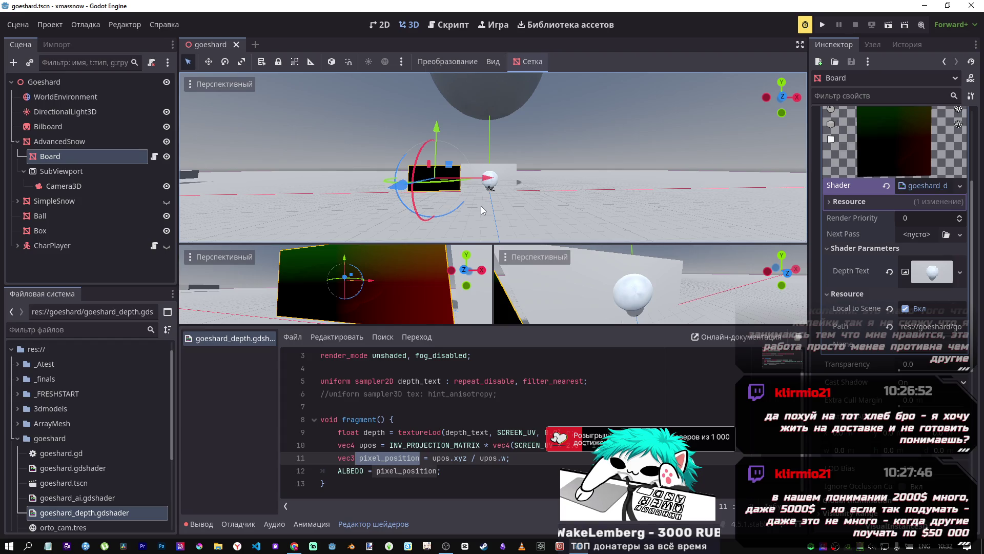
key("w")
key("q")
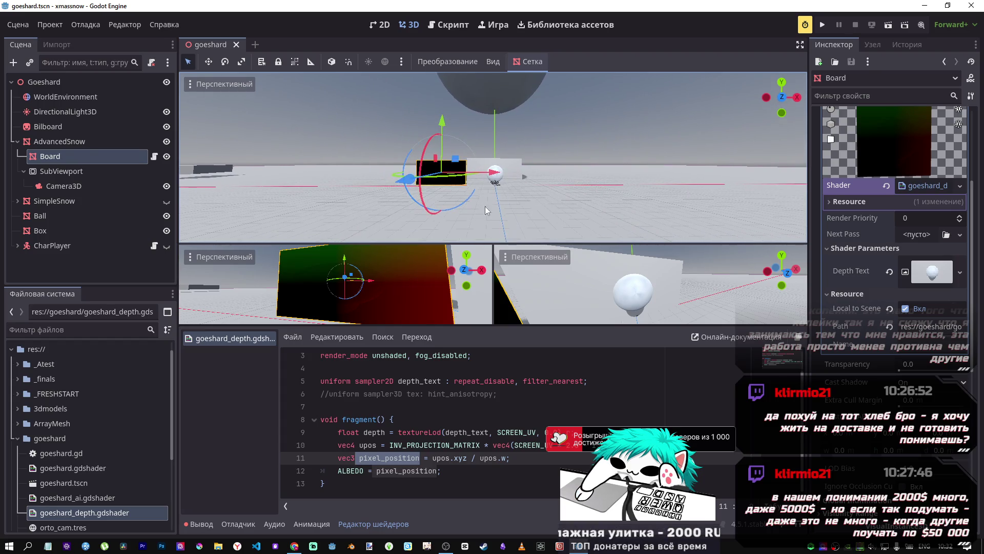
key("w")
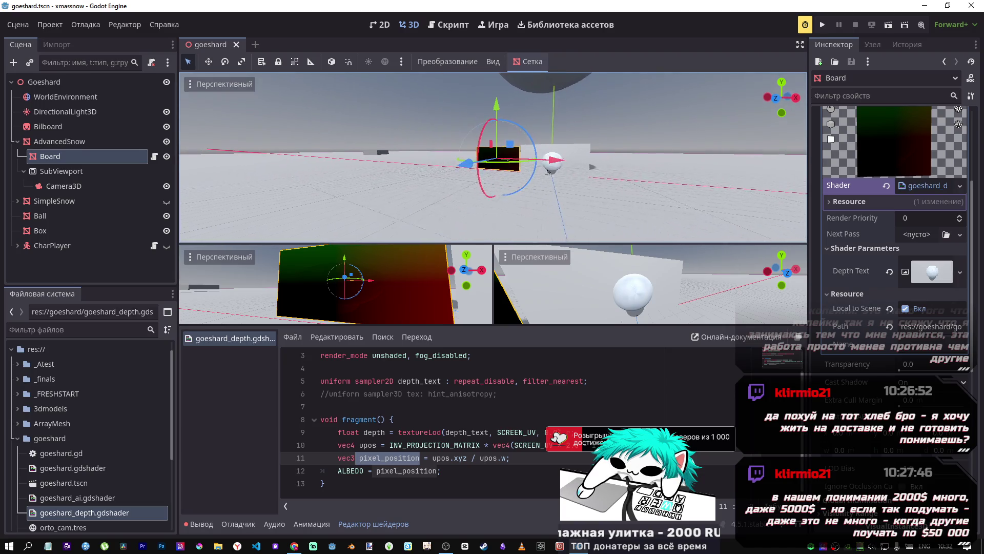
key("w")
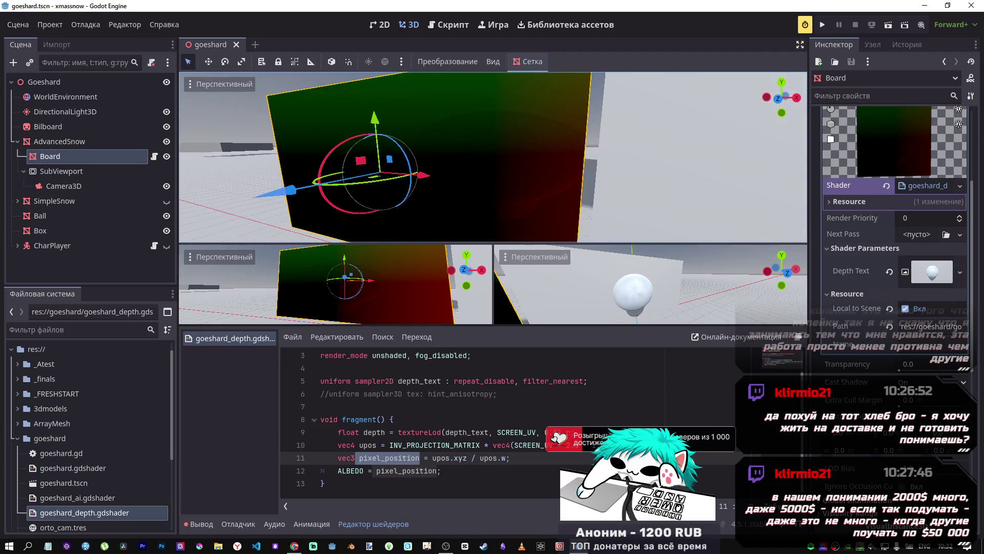
key("s")
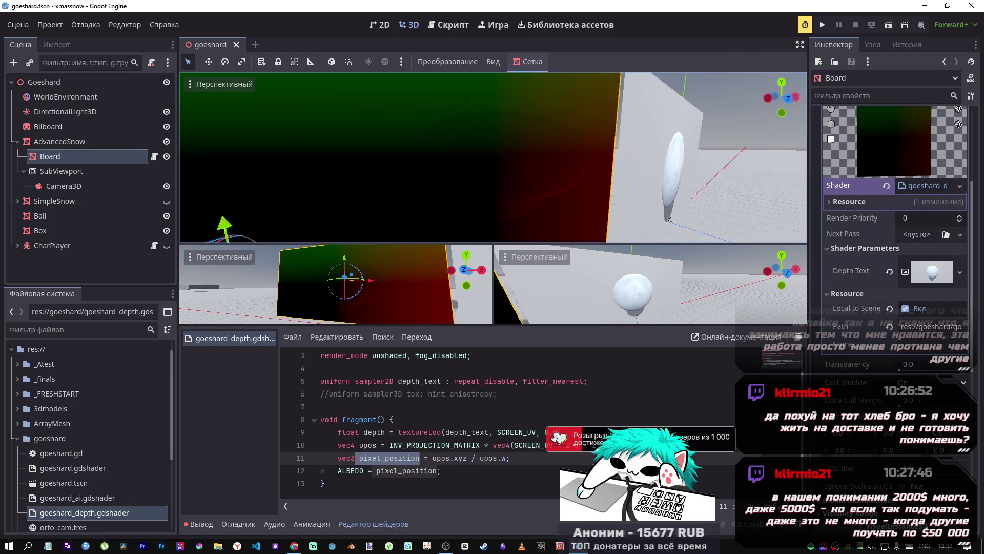
key("w")
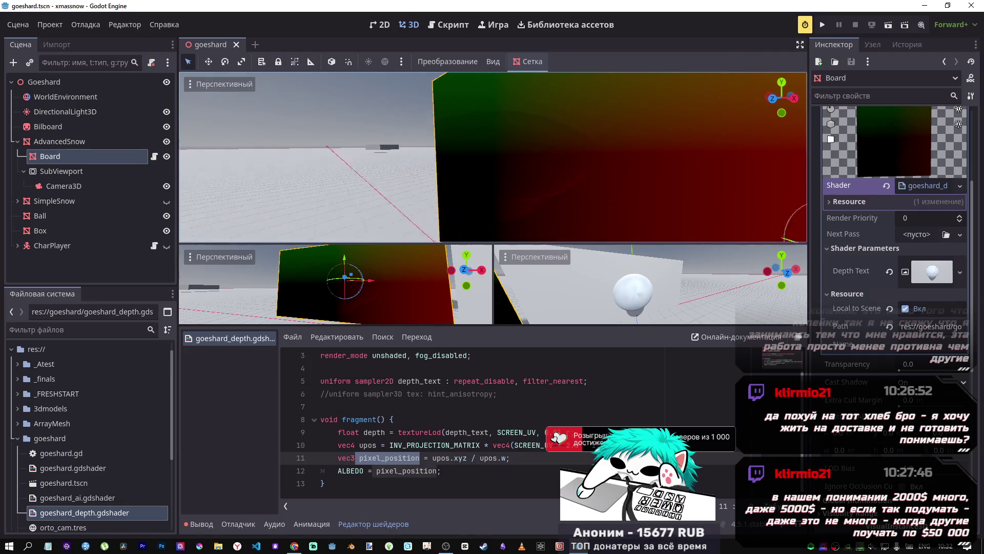
key("s")
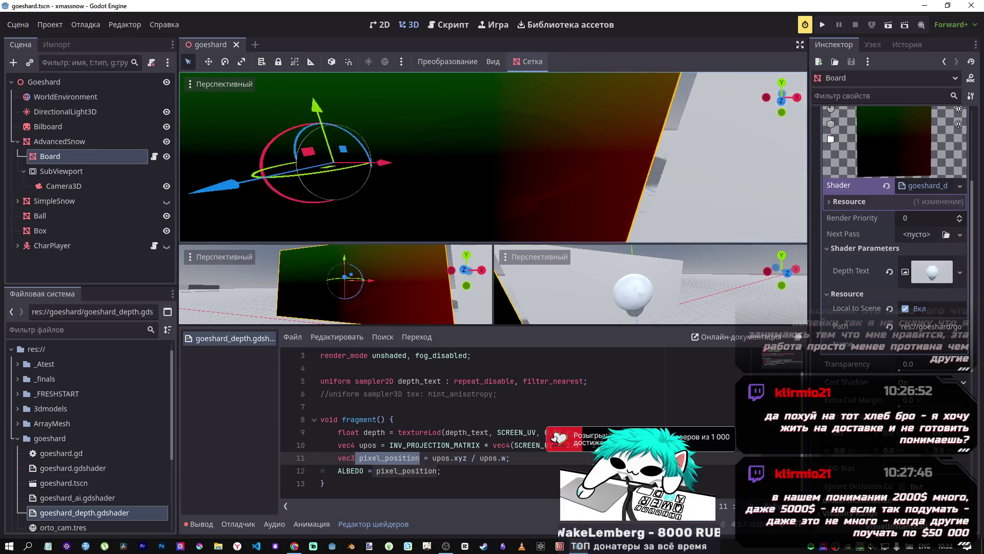
key("w")
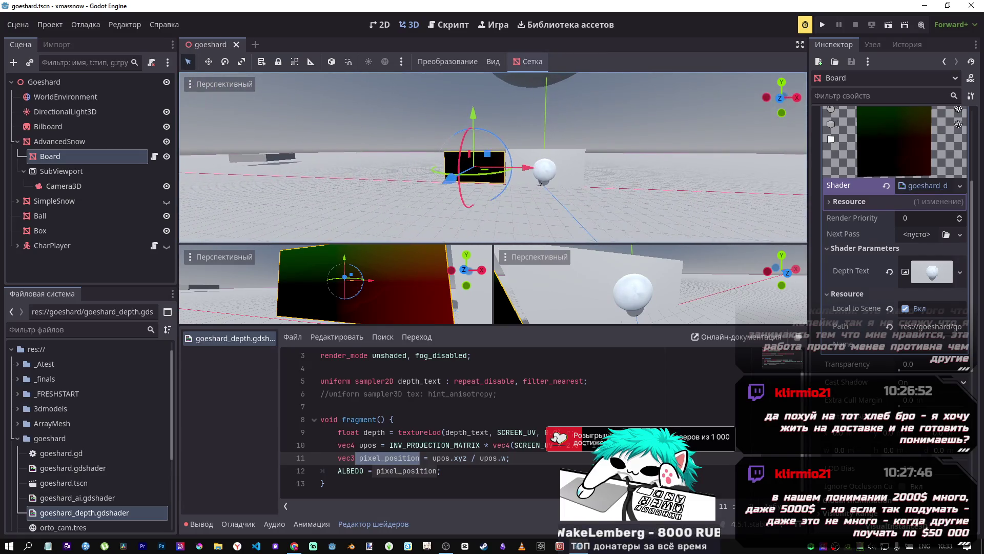
key("w")
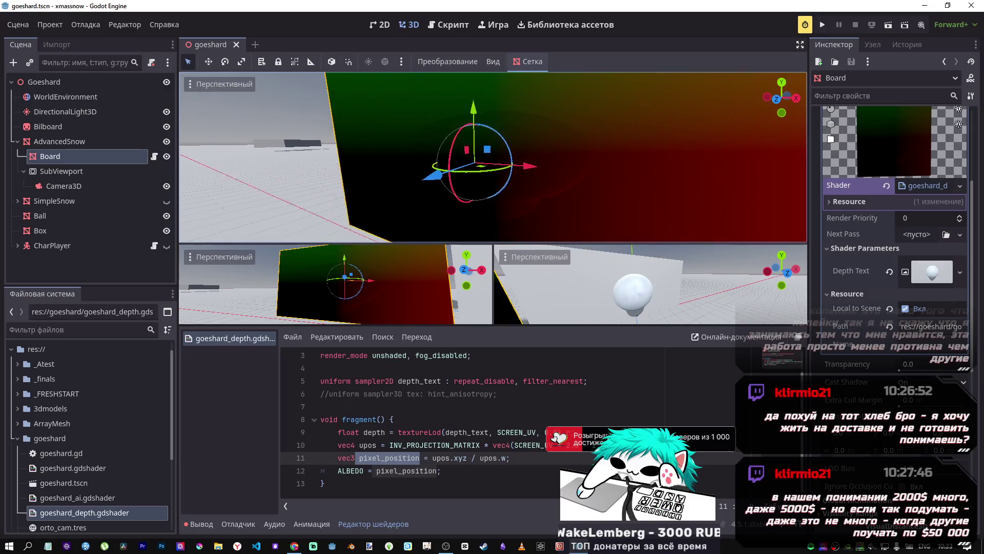
key("s")
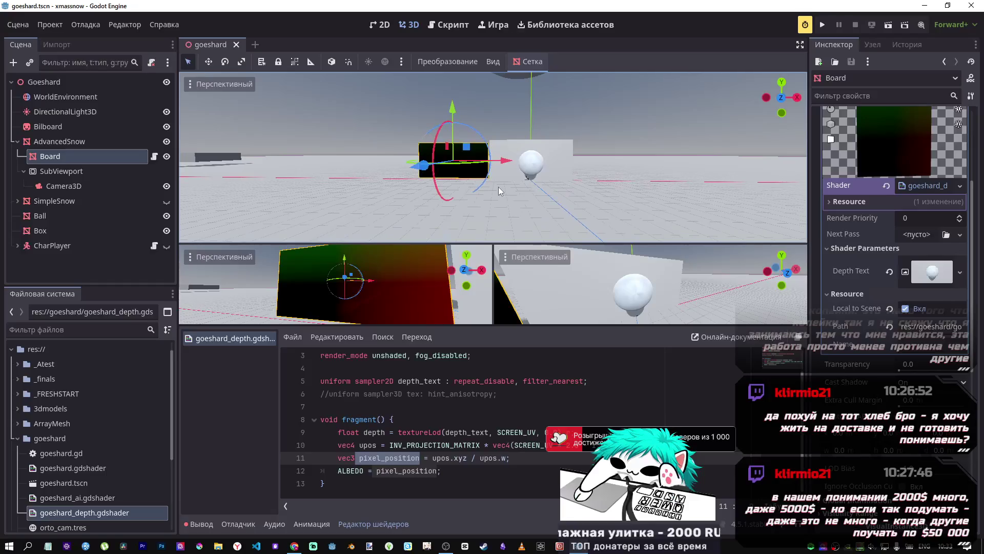
key("w")
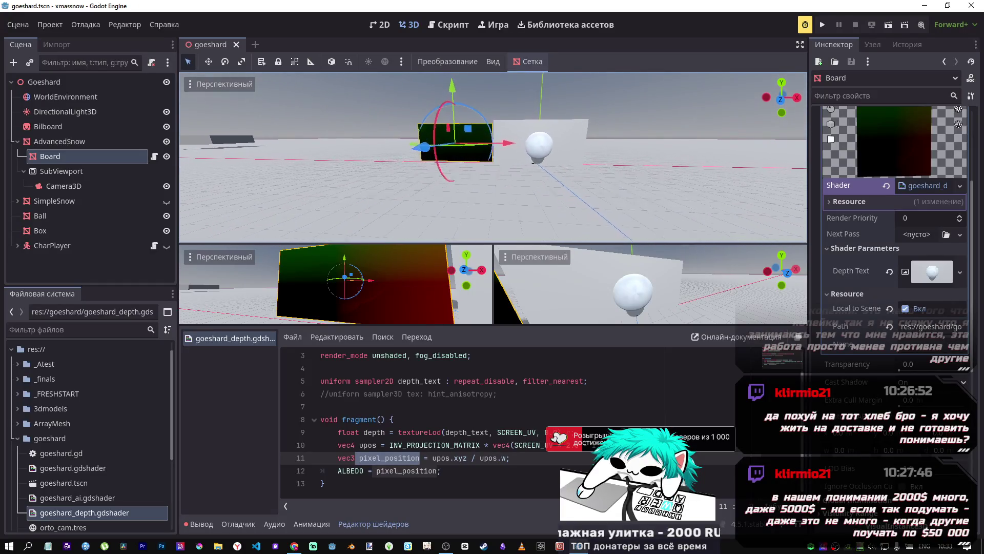
key("w")
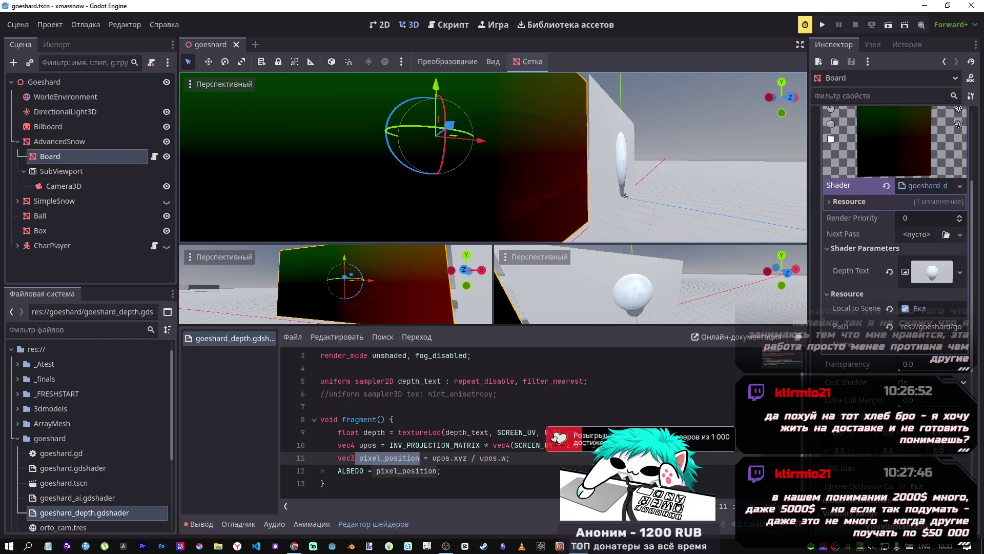
key("s")
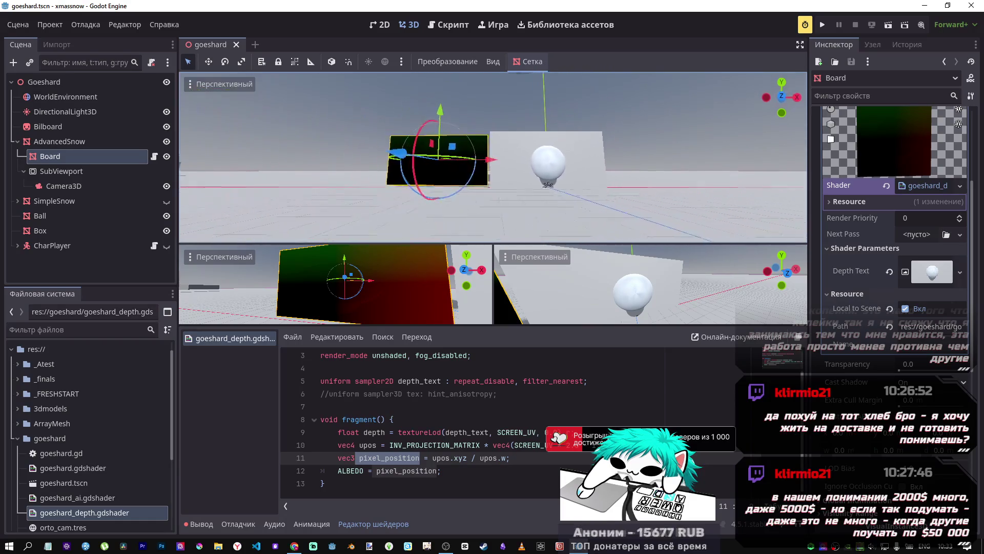
key("s")
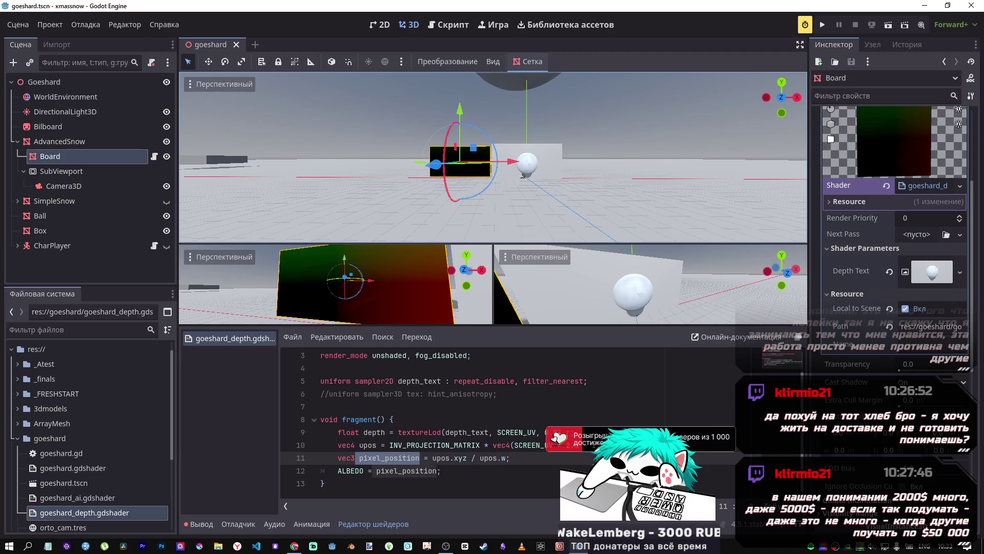
key("w")
key("s")
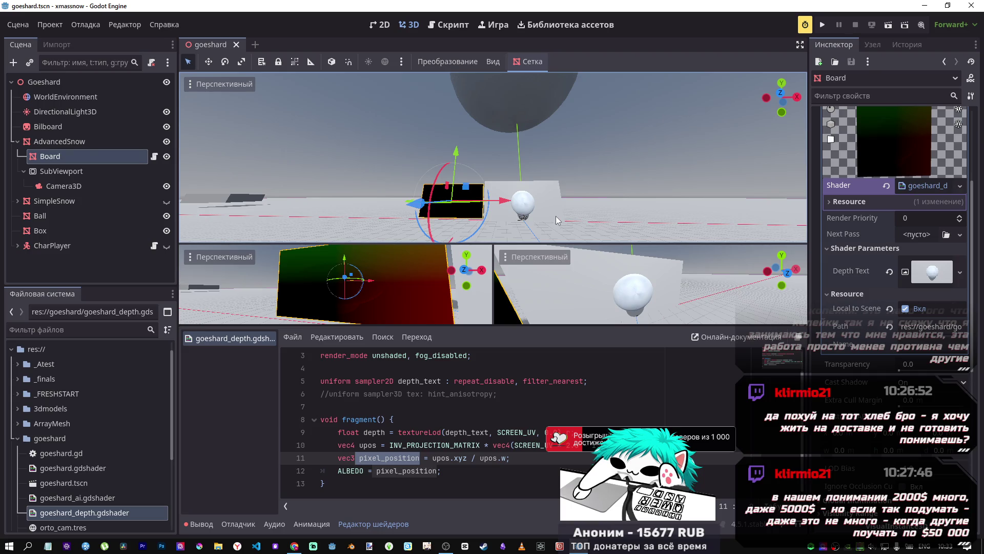
left_click_drag(556, 216, 533, 236)
mouse_move(544, 197)
left_mouse_down()
mouse_move(461, 236)
mouse_move(468, 141)
mouse_move(509, 163)
mouse_move(512, 180)
mouse_move(451, 179)
mouse_move(544, 156)
mouse_move(601, 199)
left_mouse_up()
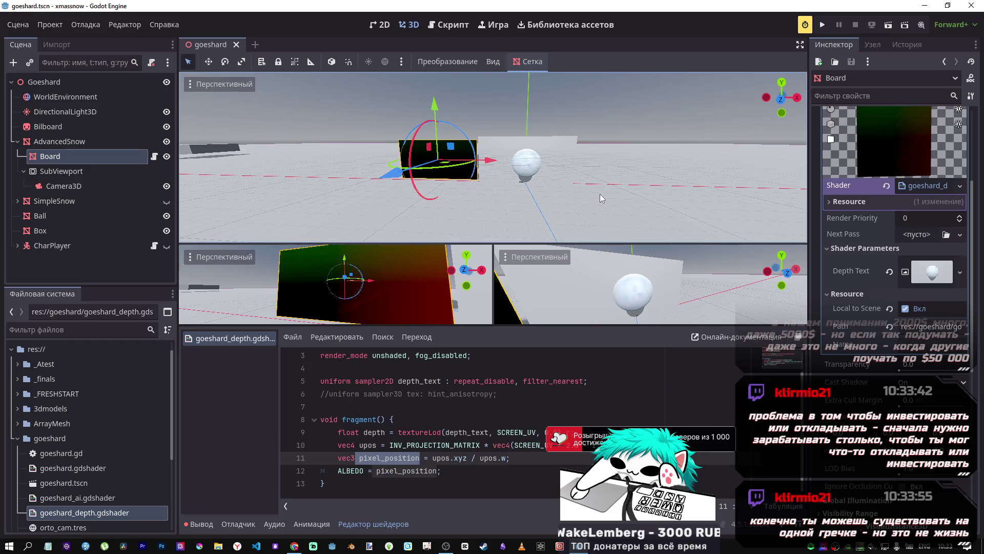
mouse_move(600, 193)
left_mouse_down()
mouse_move(538, 177)
mouse_move(384, 100)
left_mouse_up()
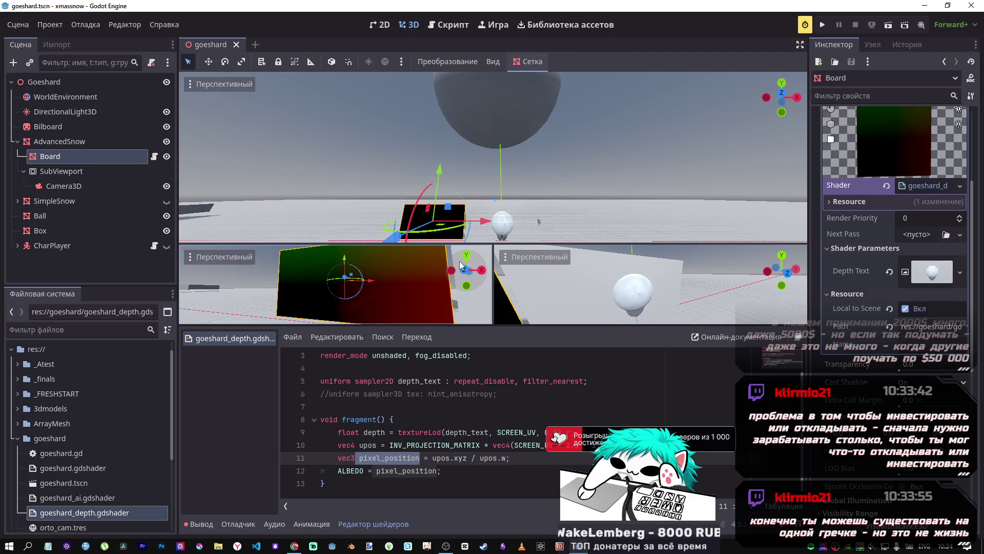
mouse_move(451, 226)
left_mouse_down()
mouse_move(467, 216)
mouse_move(456, 206)
left_mouse_up()
mouse_move(501, 166)
left_mouse_down()
mouse_move(554, 155)
mouse_move(505, 207)
left_mouse_up()
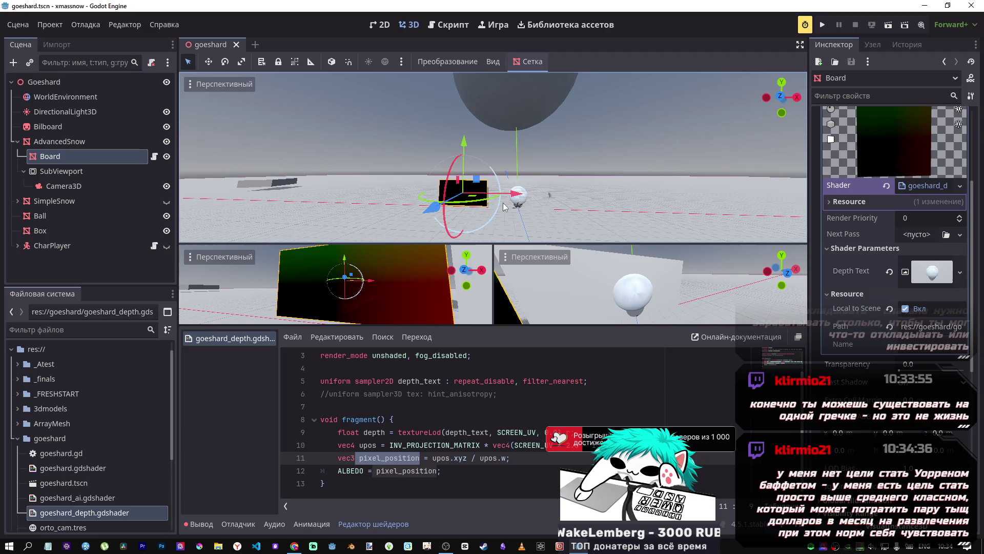
scroll(486, 177, "up", 5)
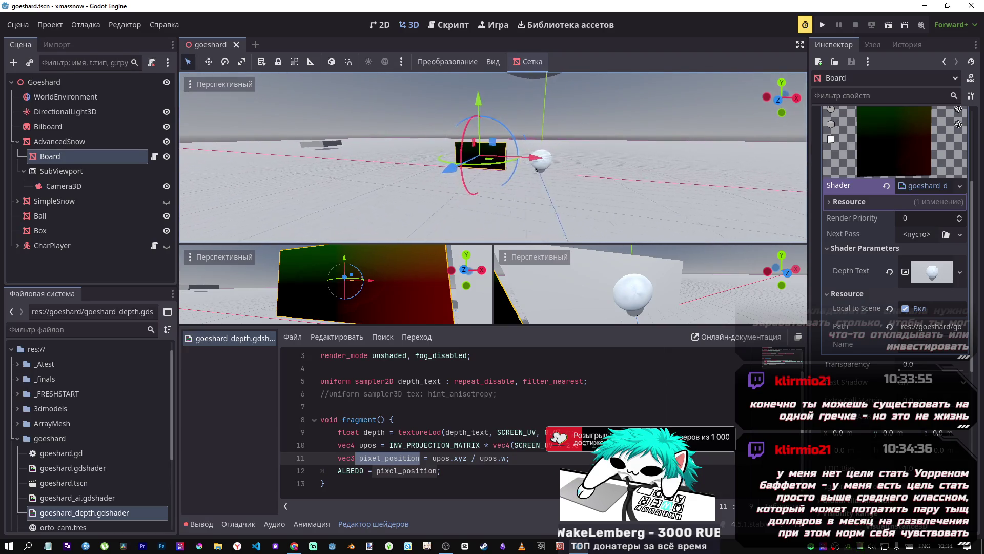
left_click_drag(715, 225, 688, 212)
scroll(503, 201, "down", 5)
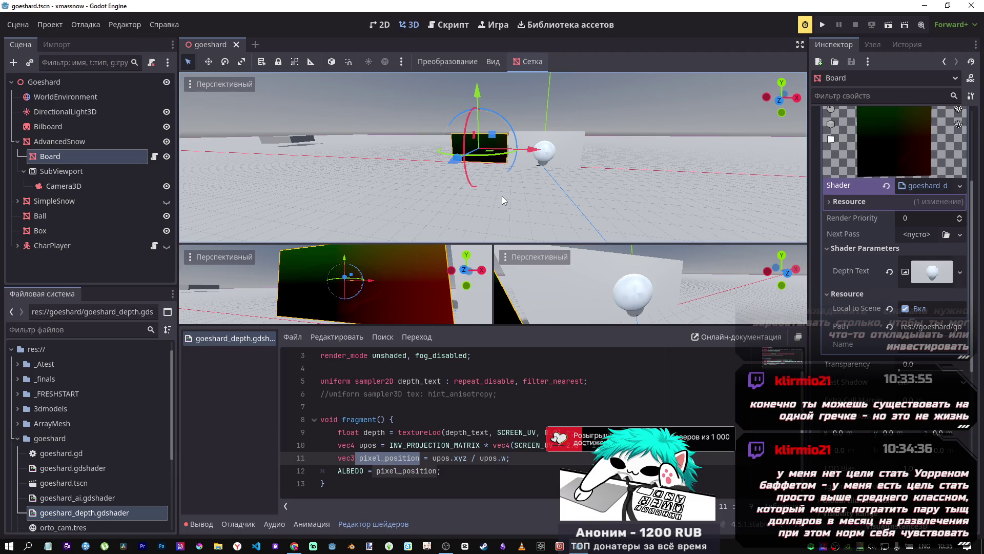
left_click_drag(491, 174, 471, 126)
left_click(428, 470)
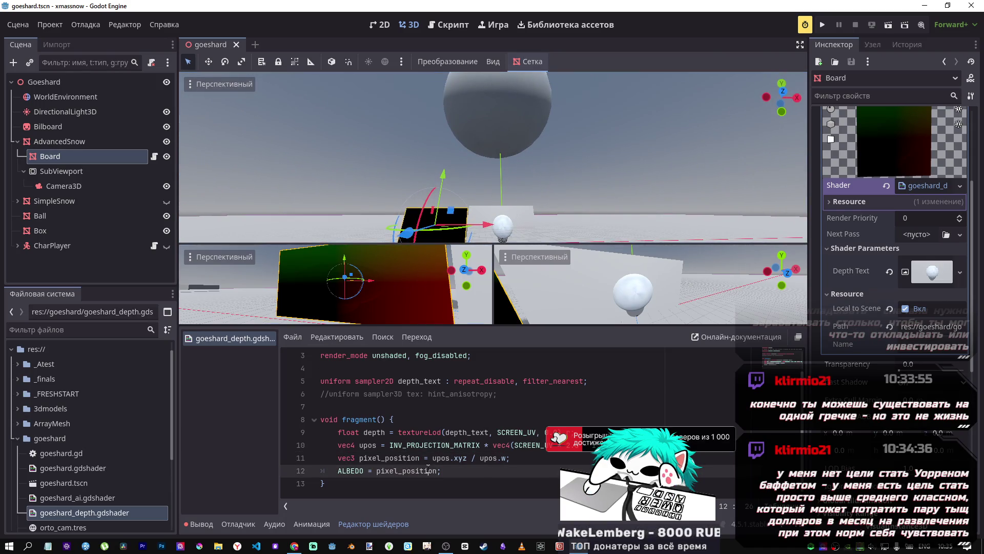
left_click_drag(456, 472, 341, 458)
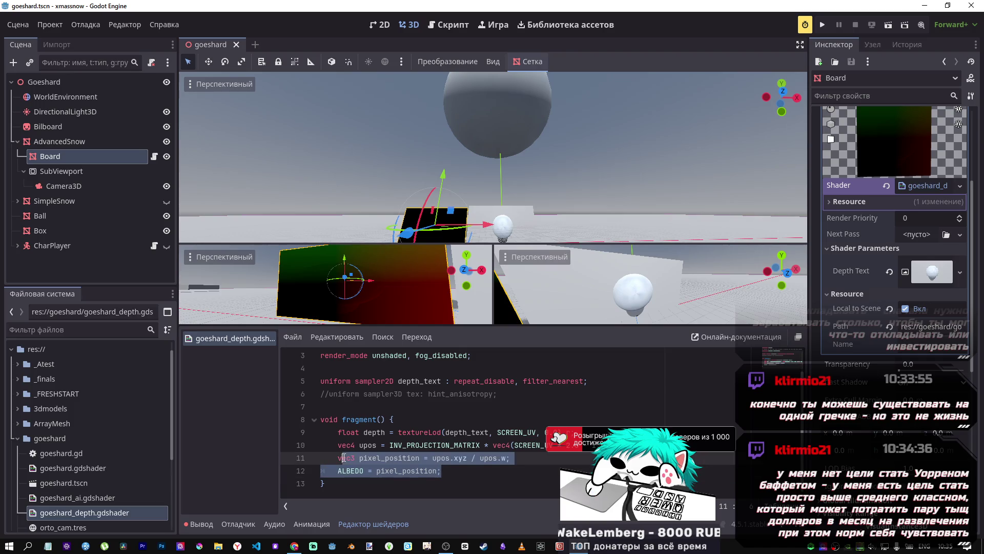
left_click(341, 457)
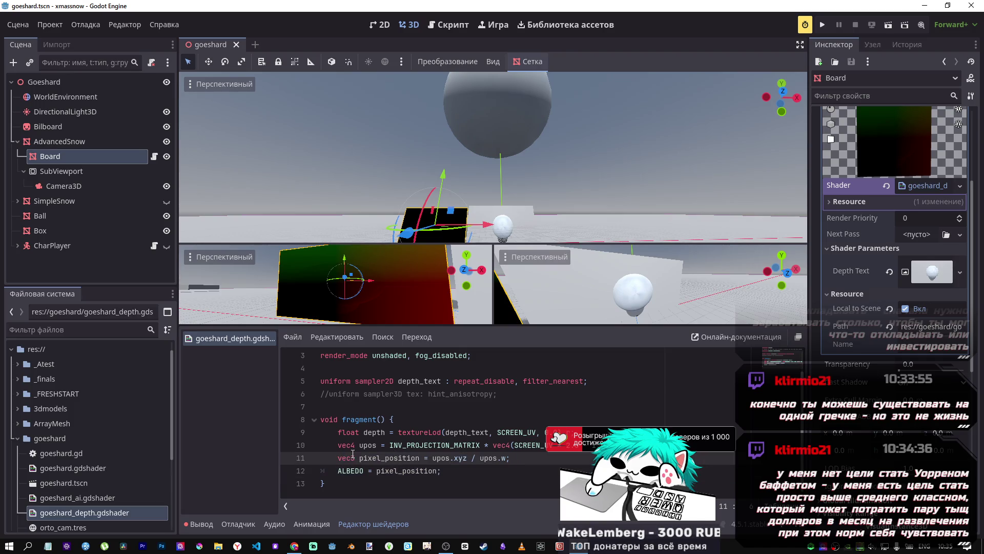
type("3")
left_click(424, 461)
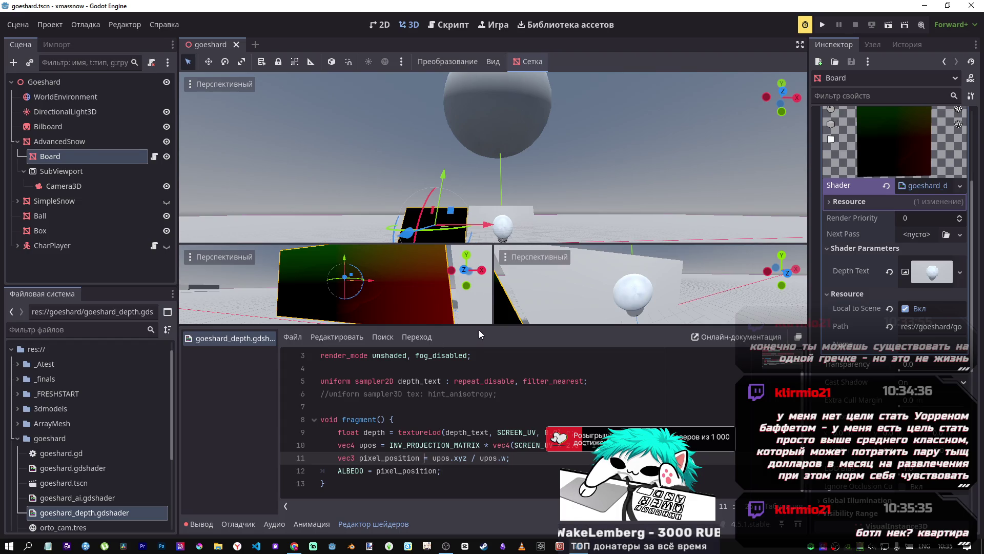
mouse_move(482, 327)
left_mouse_down()
mouse_move(483, 352)
mouse_move(486, 326)
left_mouse_up()
left_click_drag(514, 211, 530, 178)
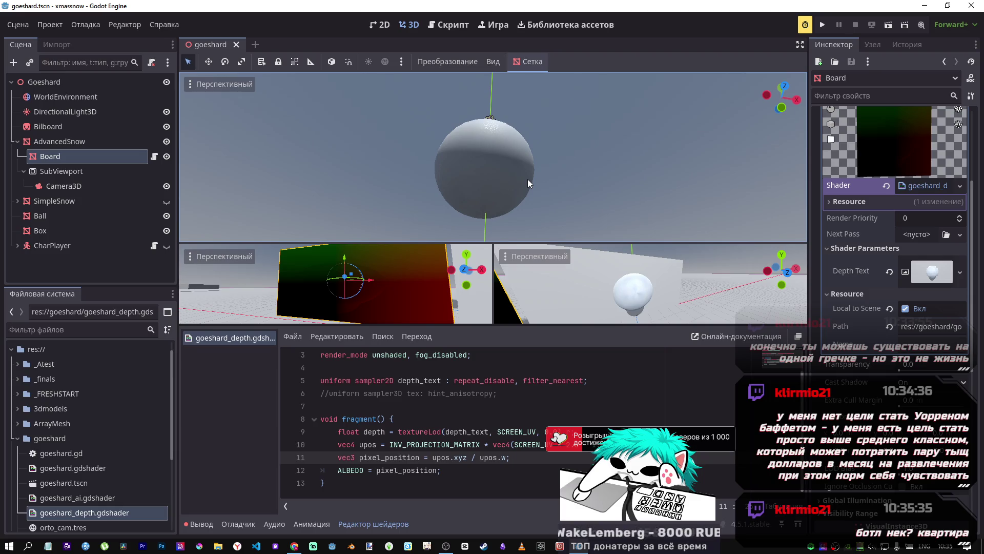
key("alt+Tab")
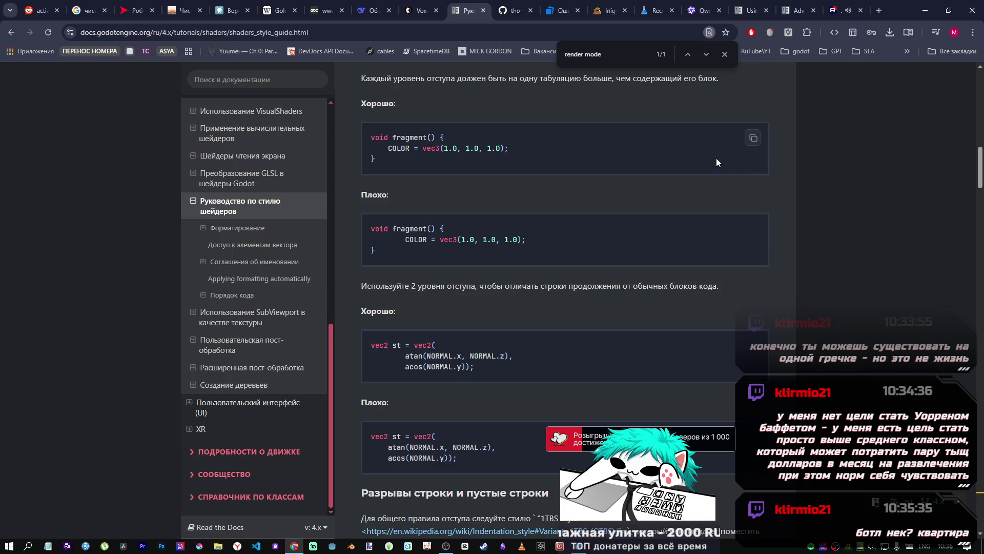
Step: Review the bad-example fragment() code block, then close the 'render mode' find bar
scroll(841, 236, "up", 4)
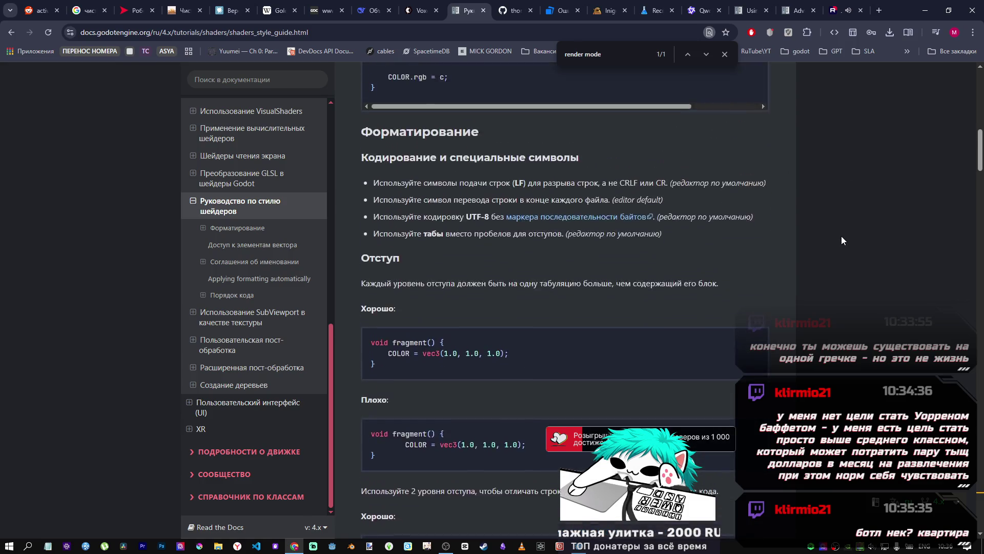
scroll(825, 230, "down", 5)
scroll(798, 216, "down", 6)
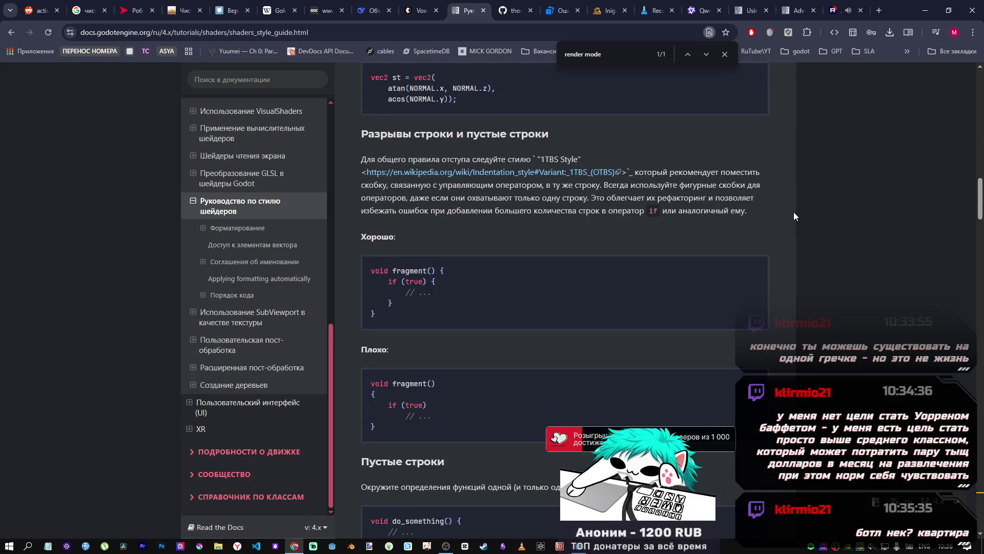
scroll(792, 216, "down", 4)
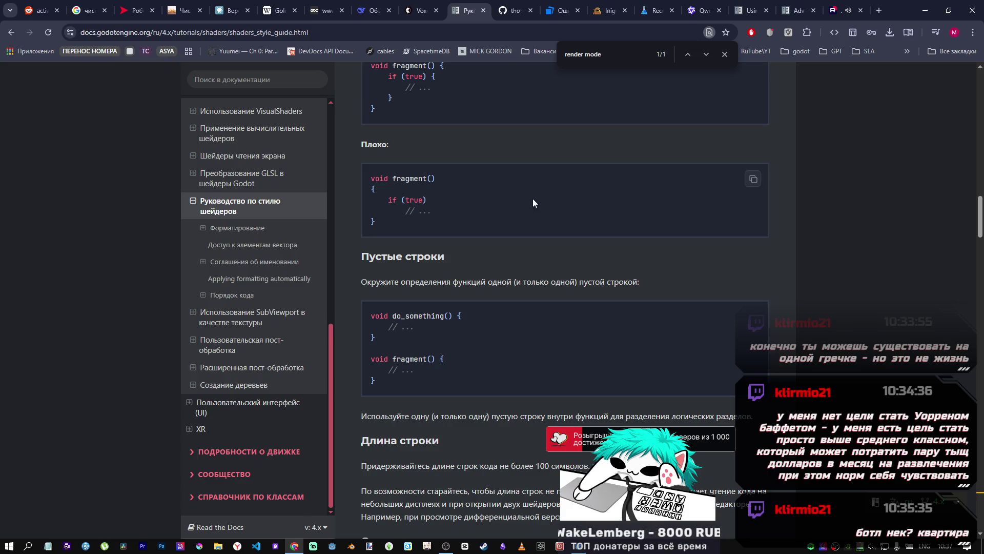
left_click_drag(370, 178, 421, 230)
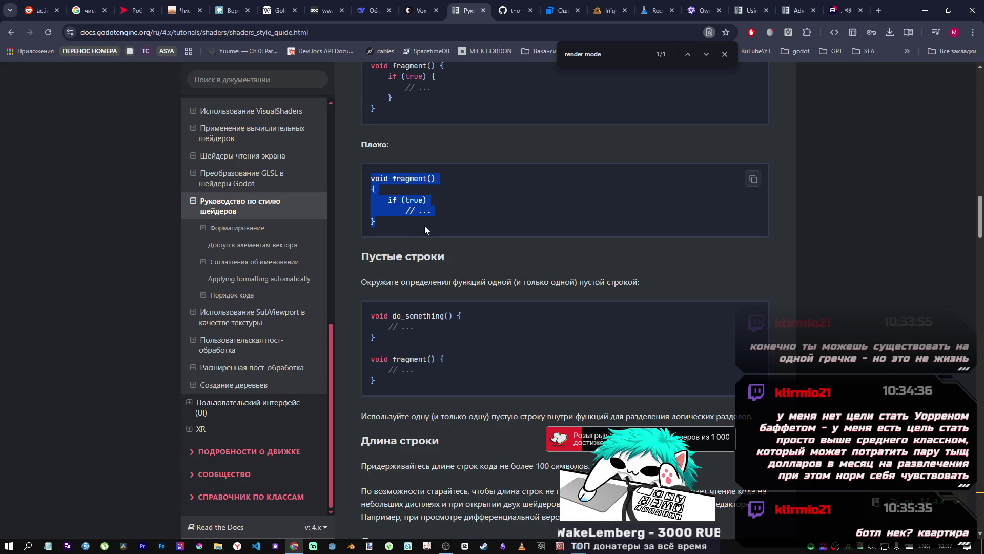
left_click(424, 226)
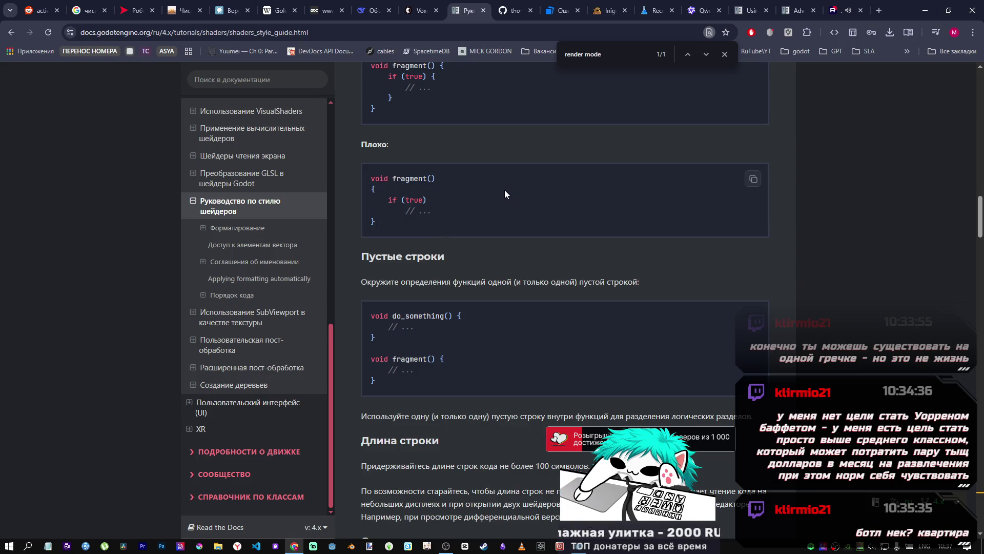
left_click(724, 55)
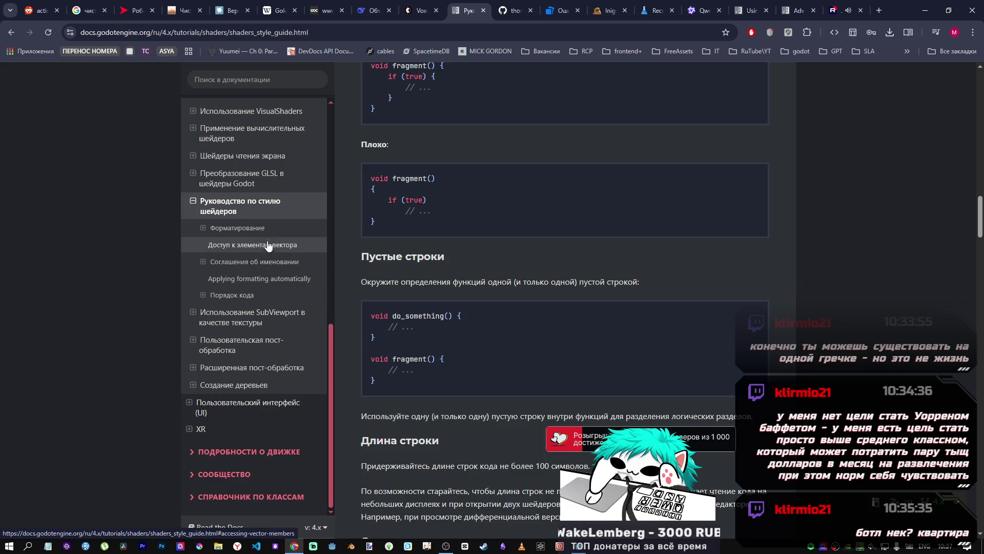
Step: Jump to the style guide's Форматирование section and its Пробел whitespace rules
left_click(263, 230)
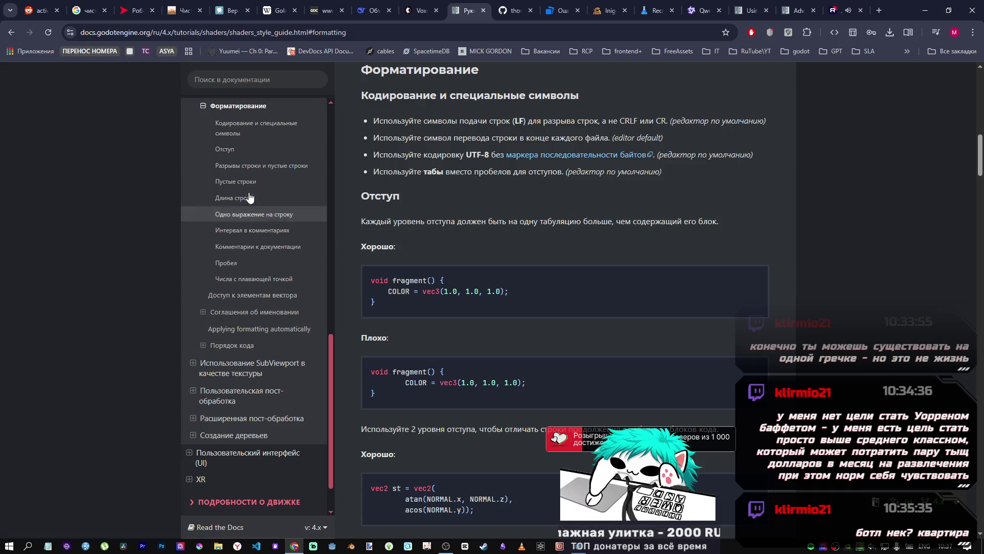
scroll(451, 245, "down", 3)
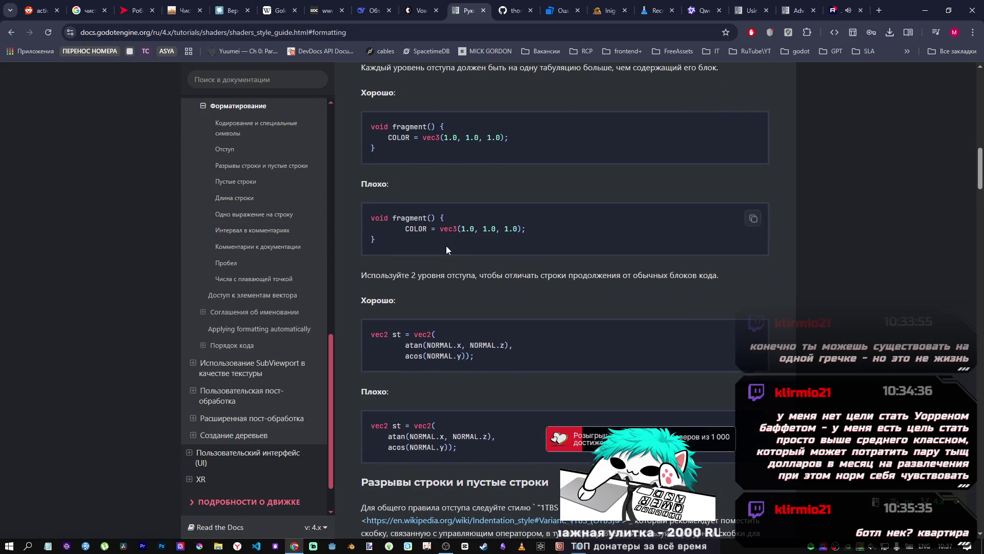
scroll(446, 245, "up", 5)
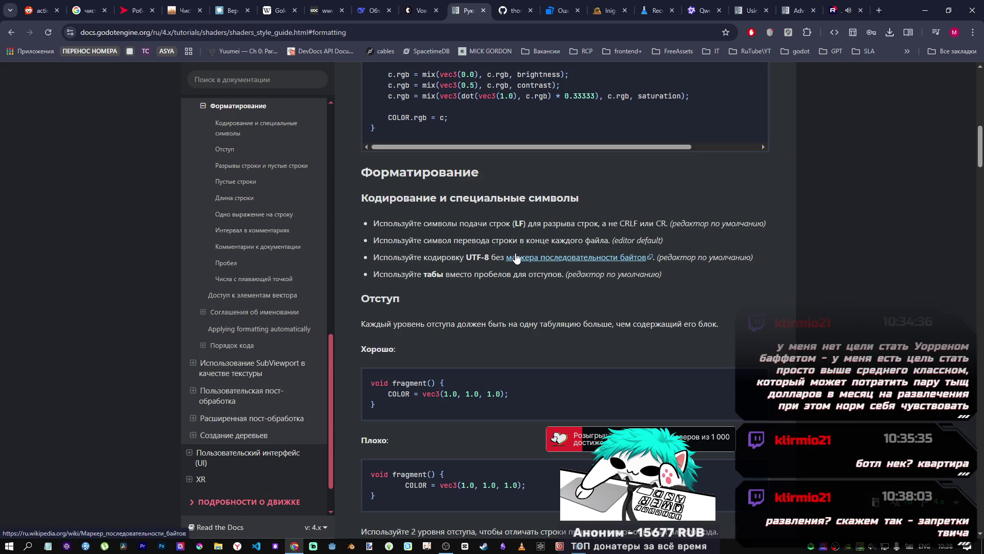
scroll(439, 297, "down", 7)
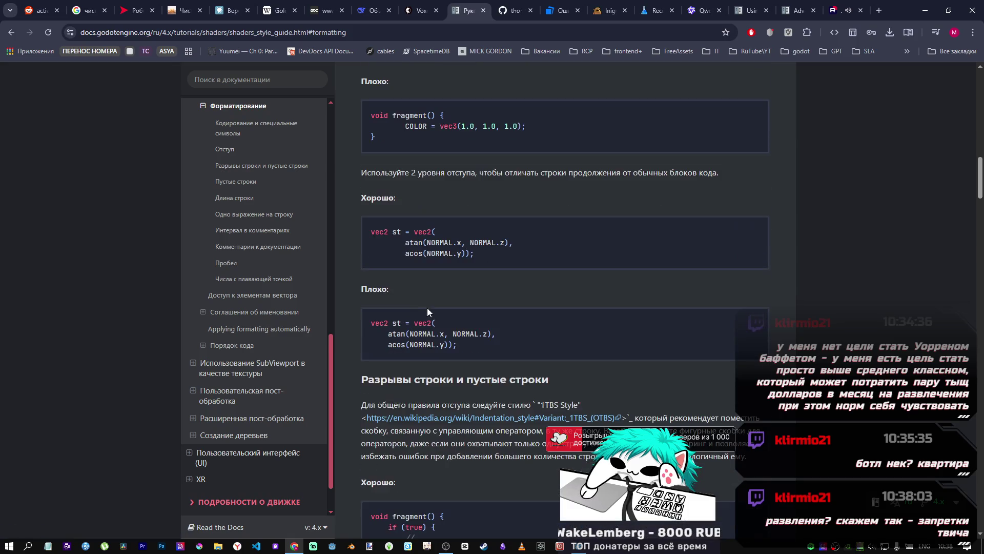
scroll(405, 287, "down", 7)
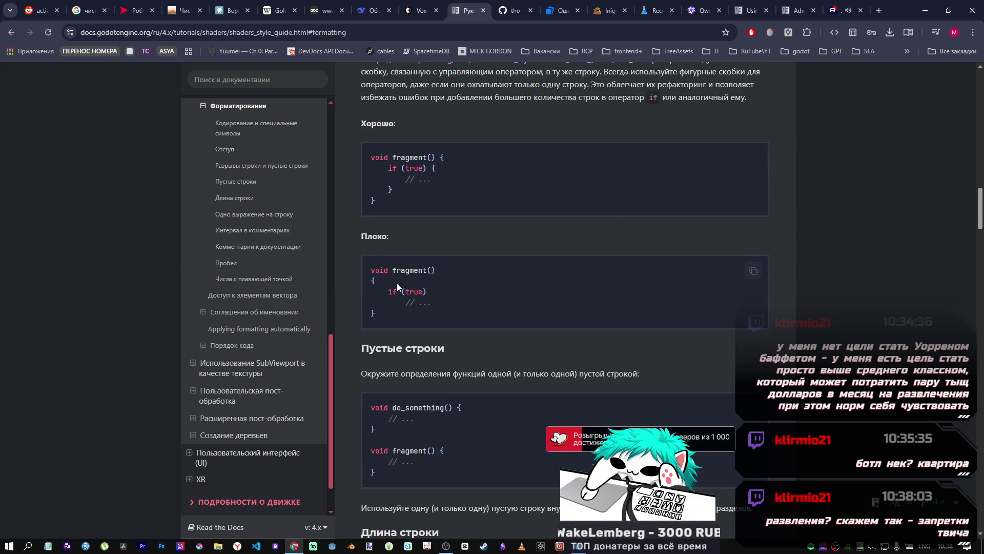
left_click(228, 263)
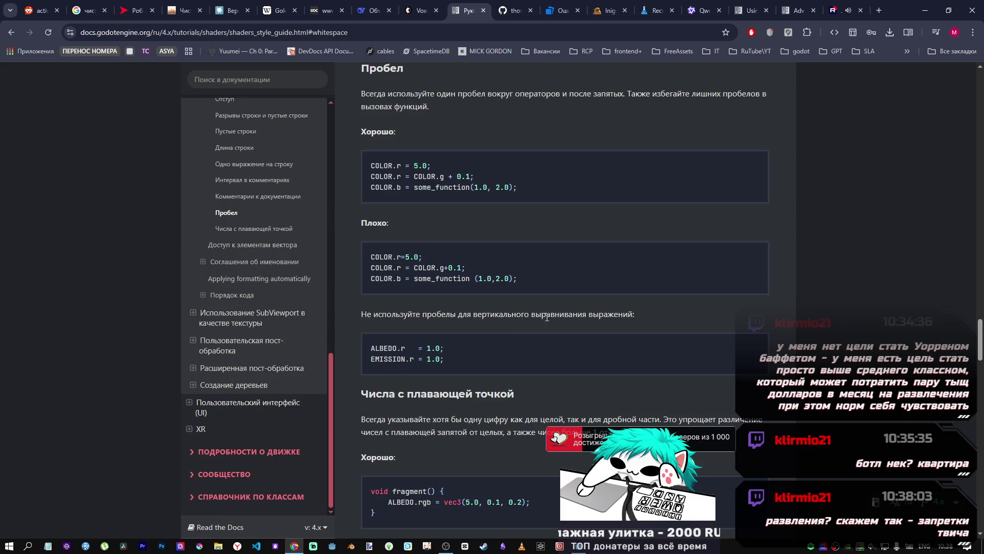
scroll(396, 330, "down", 2)
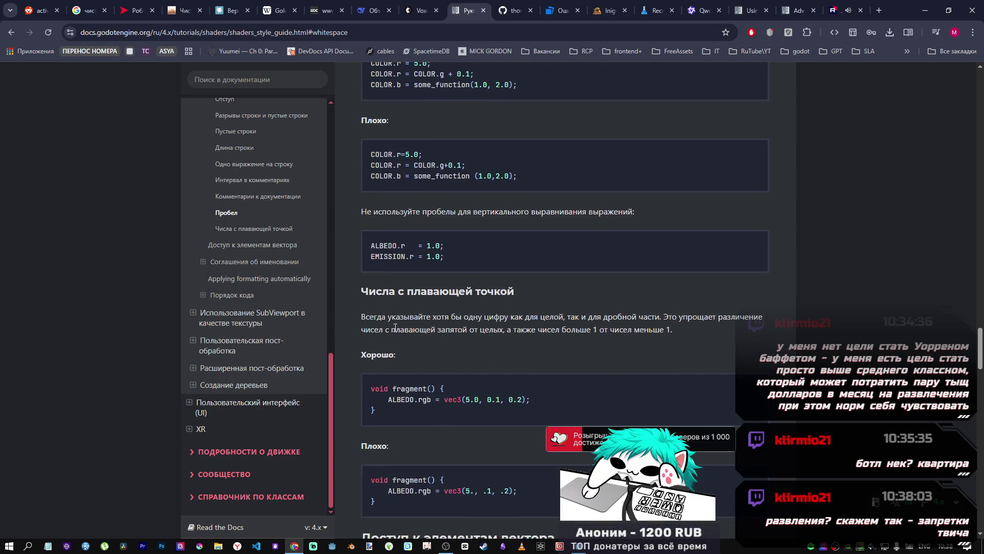
scroll(391, 325, "down", 2)
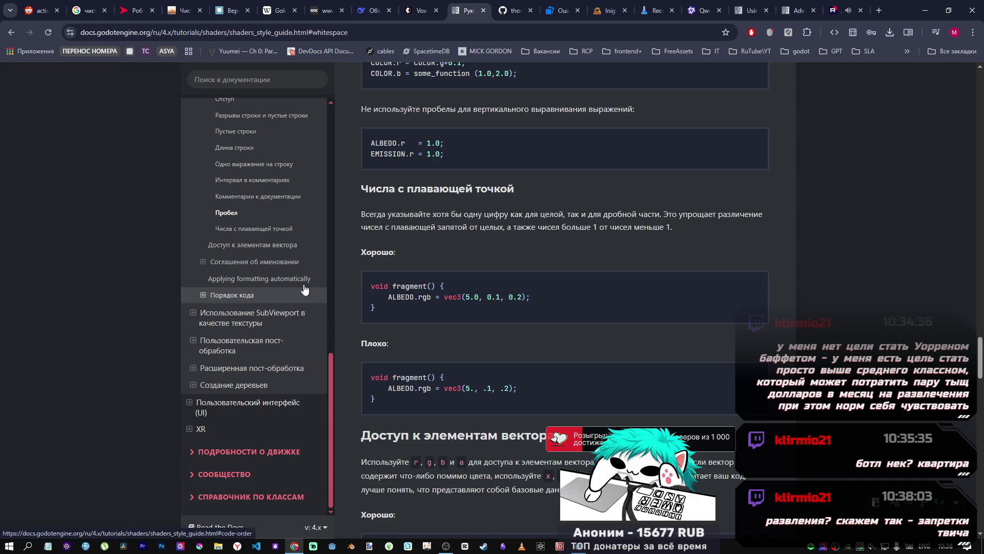
Step: Browse the floating-point and naming sections, then open the SubViewport-as-texture guide
left_click(264, 231)
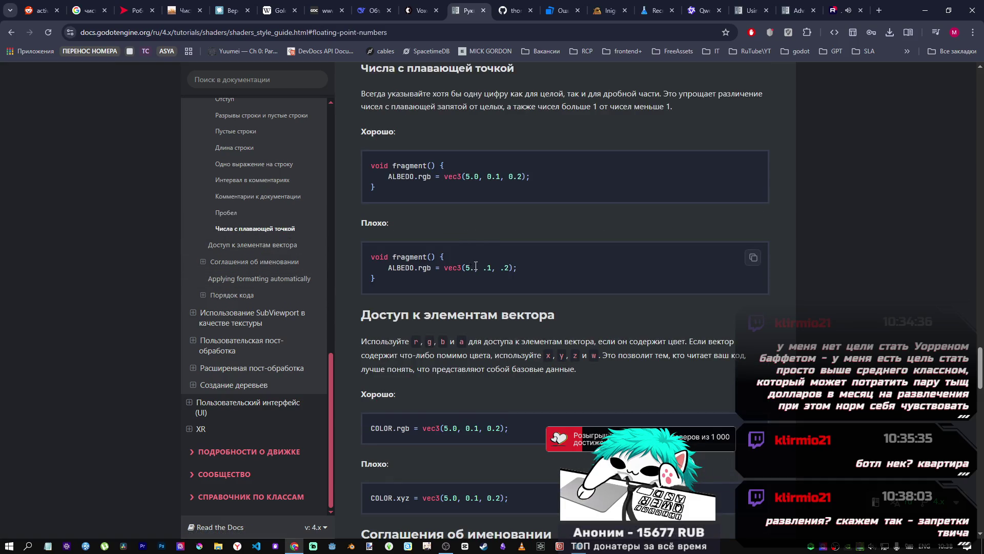
scroll(481, 279, "down", 3)
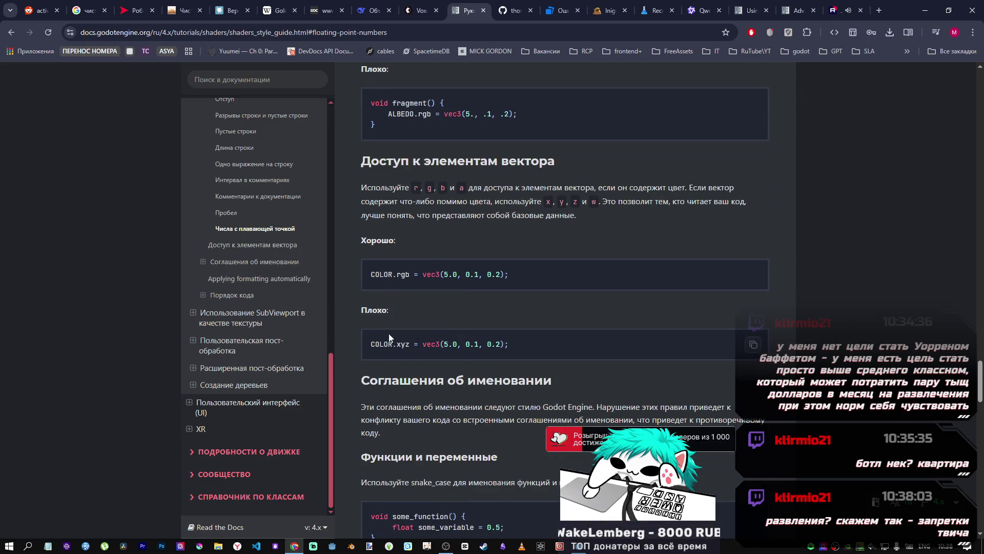
left_click(241, 263)
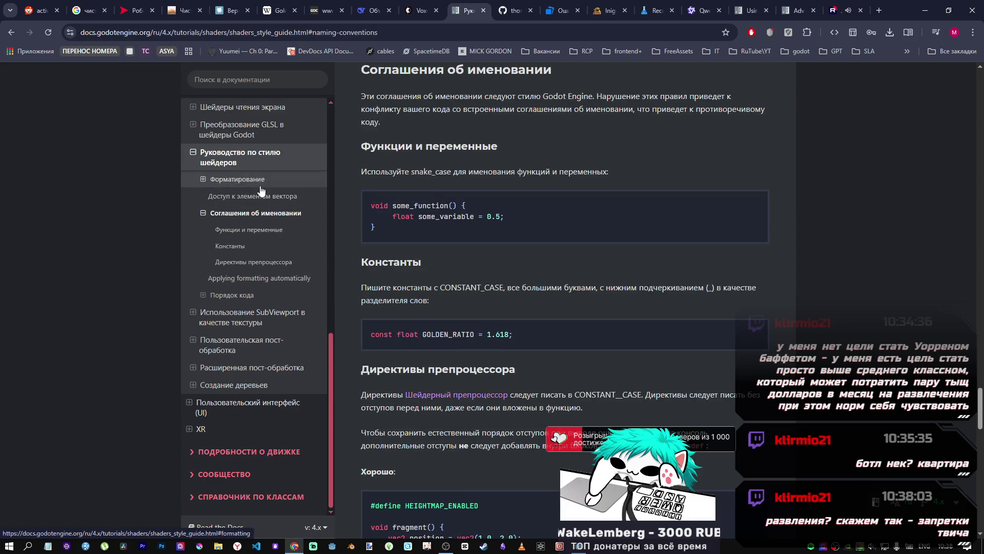
left_click(256, 180)
scroll(260, 251, "down", 1)
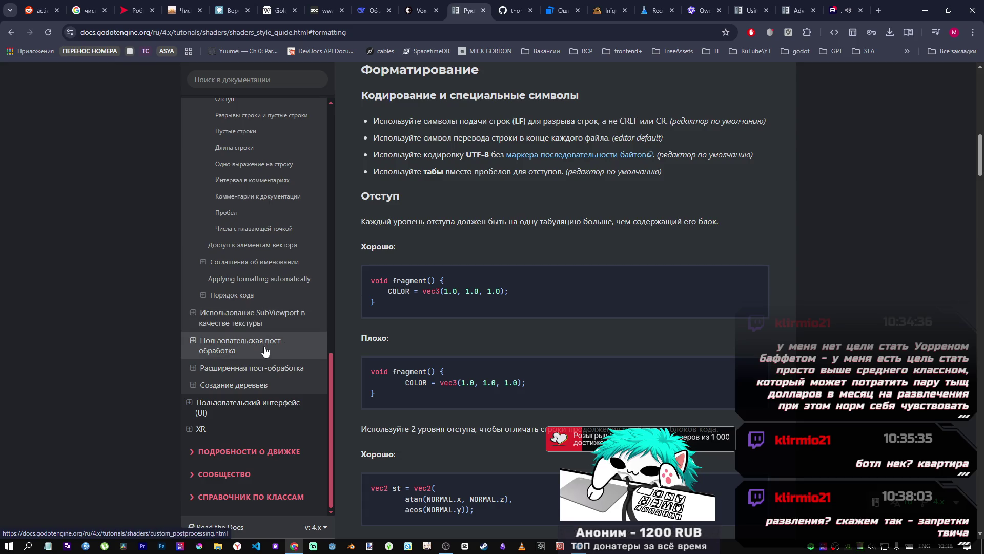
left_click(266, 321)
Step: Scroll through the planet shader article to the noise function code
scroll(505, 305, "down", 6)
scroll(505, 303, "down", 10)
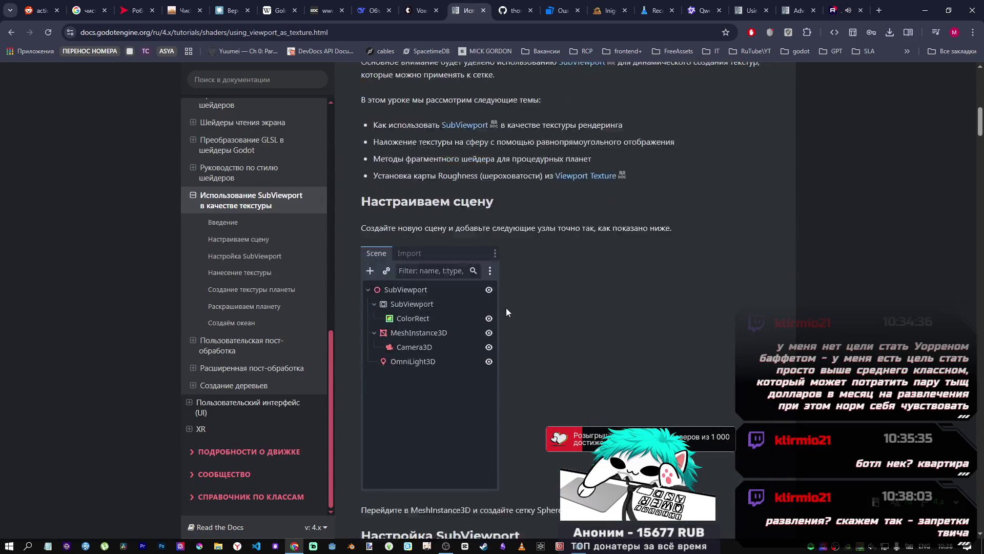
scroll(506, 304, "down", 15)
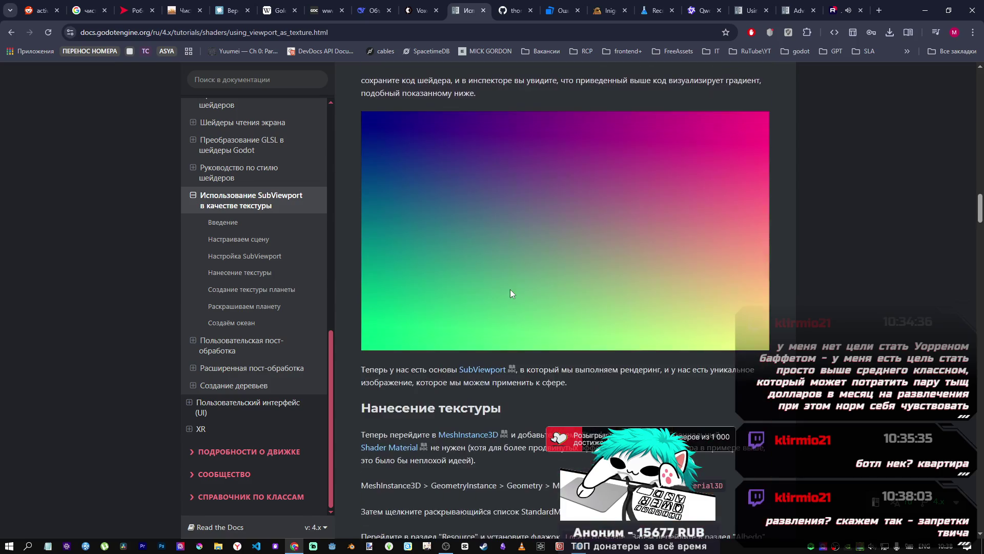
scroll(509, 296, "down", 12)
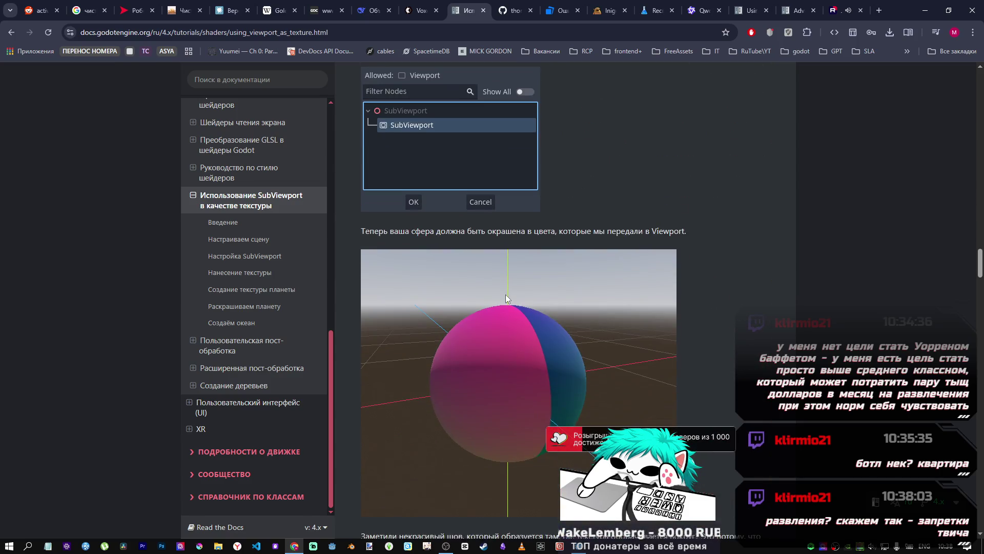
scroll(504, 296, "down", 10)
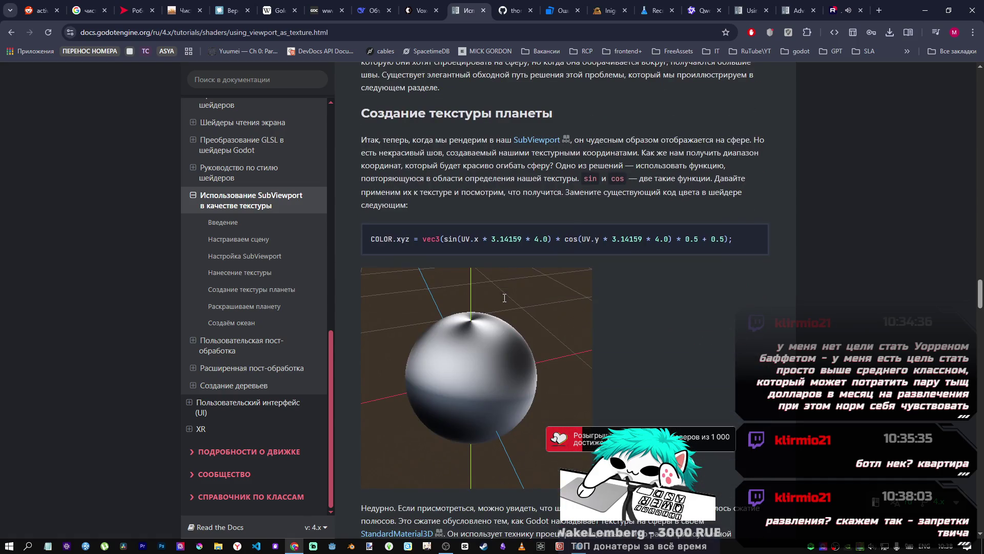
scroll(503, 297, "down", 18)
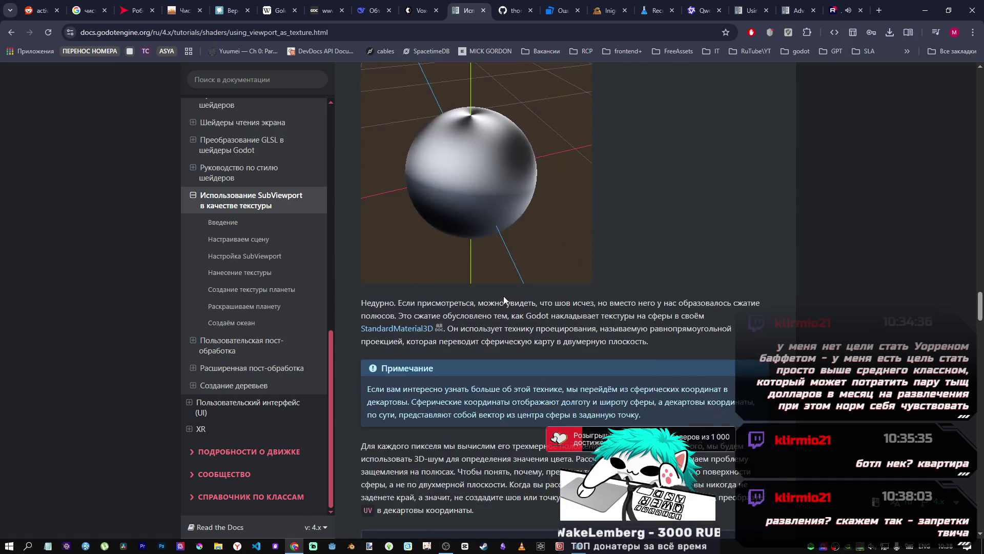
scroll(503, 297, "up", 6)
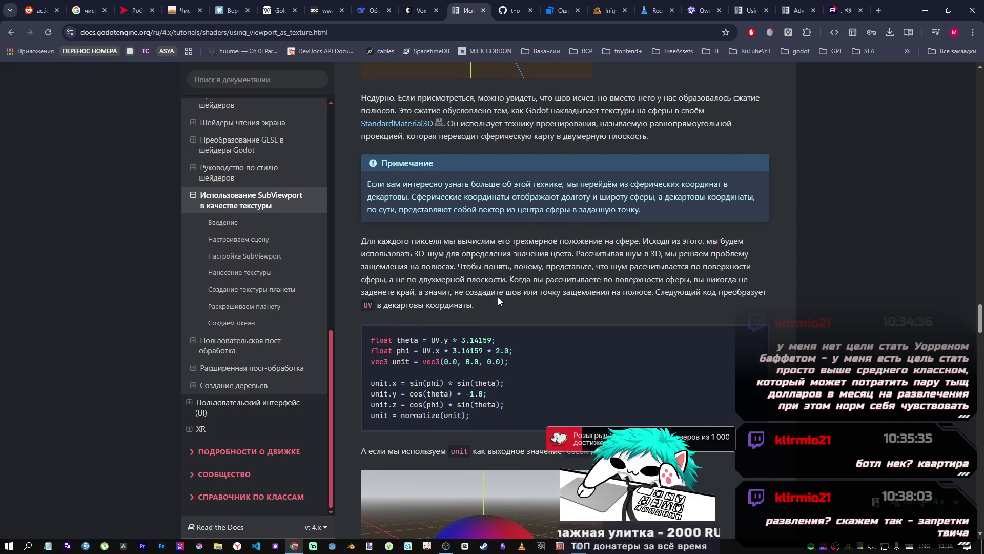
scroll(466, 304, "down", 1)
scroll(466, 300, "down", 15)
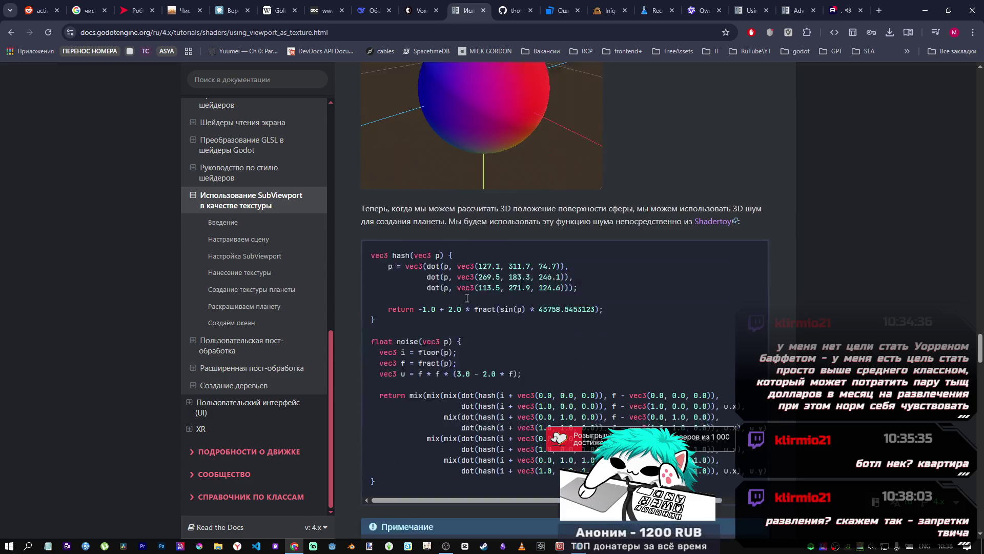
scroll(466, 302, "down", 6)
scroll(466, 300, "up", 8)
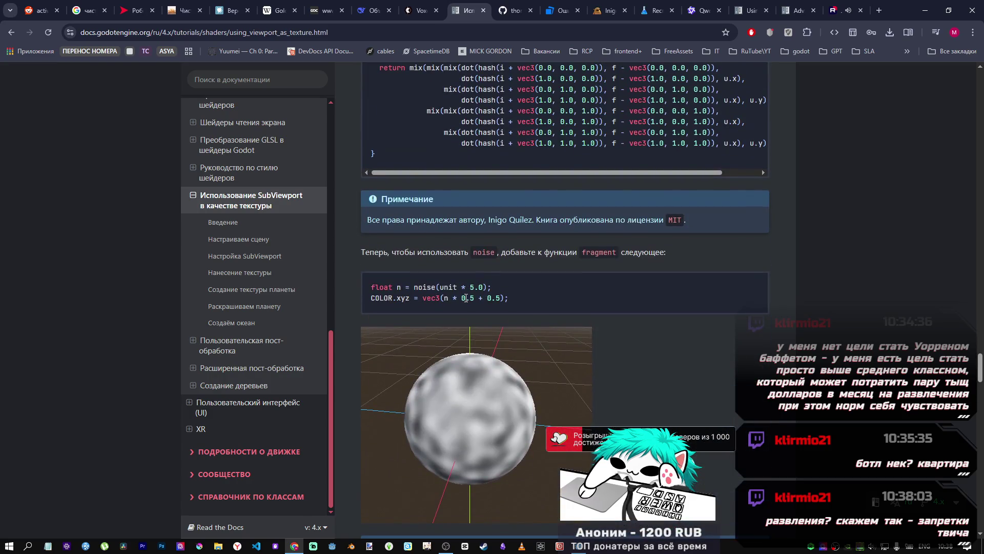
scroll(466, 298, "up", 1)
scroll(466, 297, "up", 5)
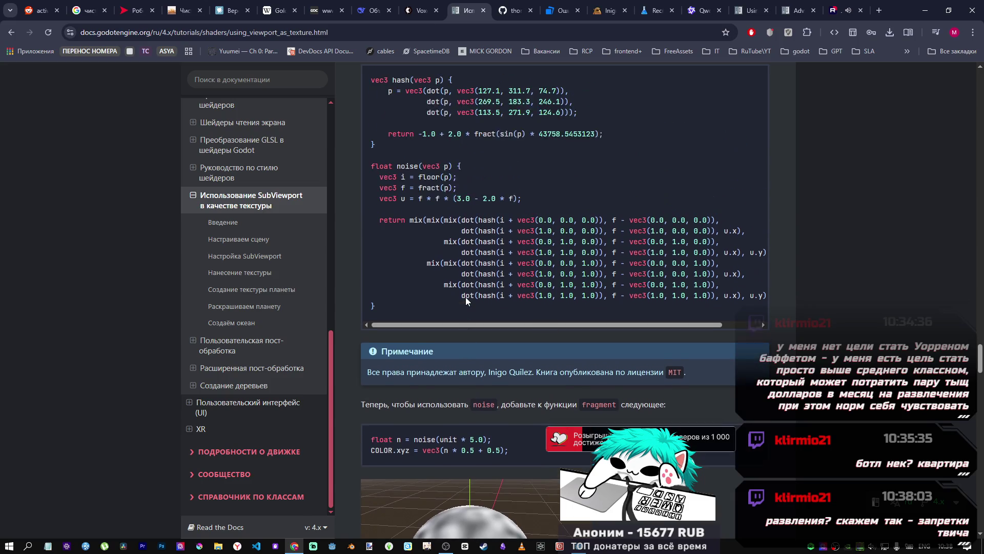
scroll(467, 296, "up", 1)
scroll(467, 294, "up", 2)
Step: Select parts of the noise() return statement, including dot(hash(, while reading the code
left_click_drag(370, 324, 492, 357)
left_click(417, 334)
mouse_move(371, 324)
left_mouse_down()
mouse_move(770, 409)
mouse_move(512, 325)
mouse_move(359, 324)
left_mouse_up()
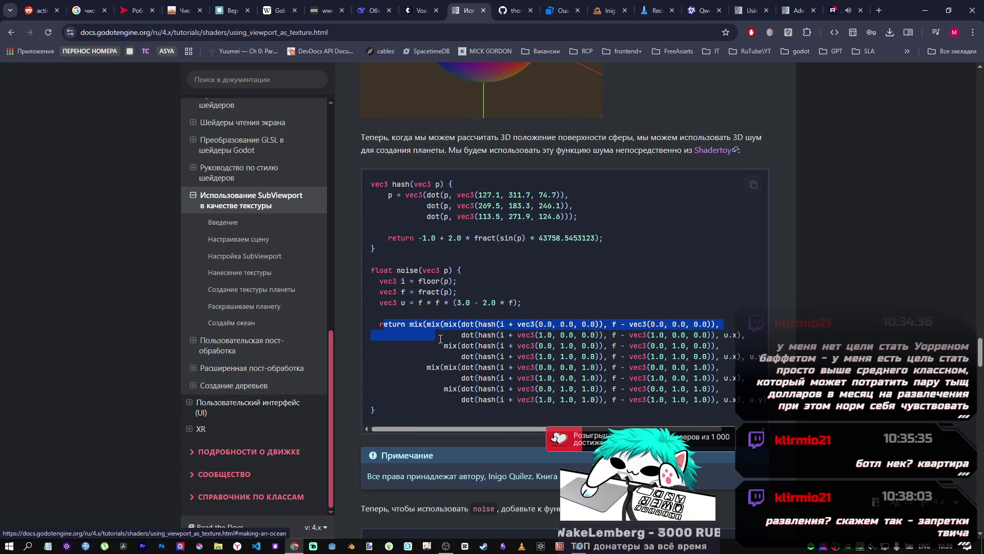
left_click(422, 322)
left_click_drag(444, 324, 502, 325)
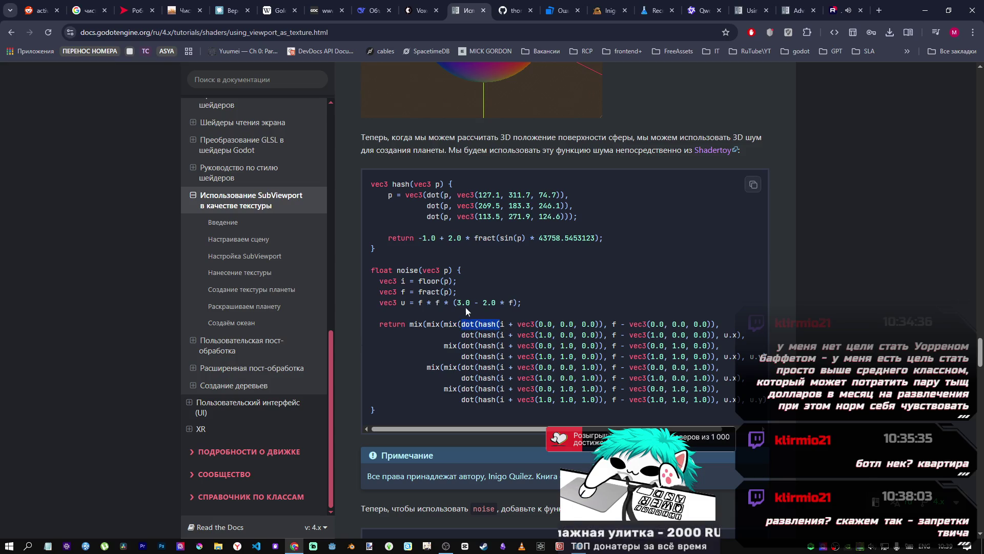
scroll(492, 280, "up", 3)
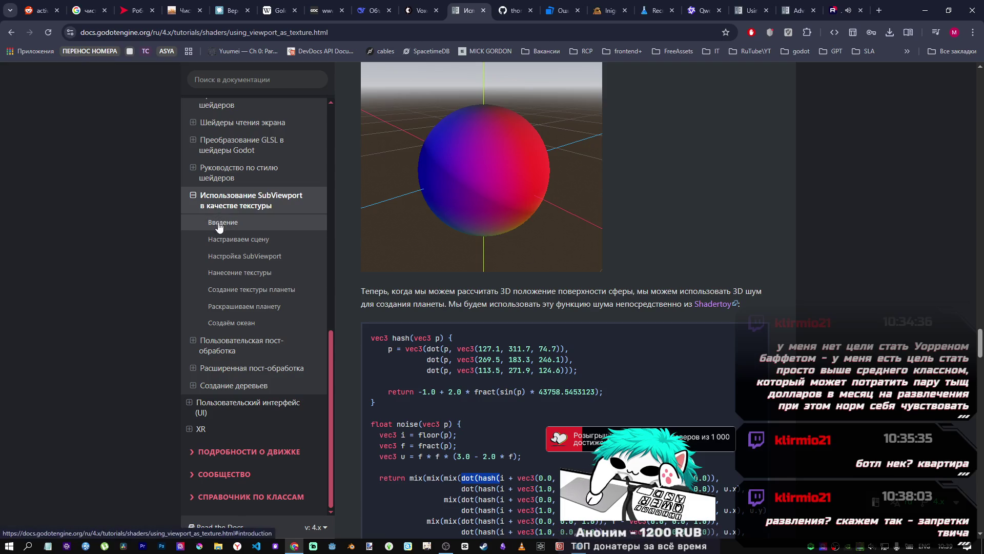
Step: Jump between the 'Создаём океан' and 'Раскрашиваем планету' sections, ending on the ocean section
left_click(233, 322)
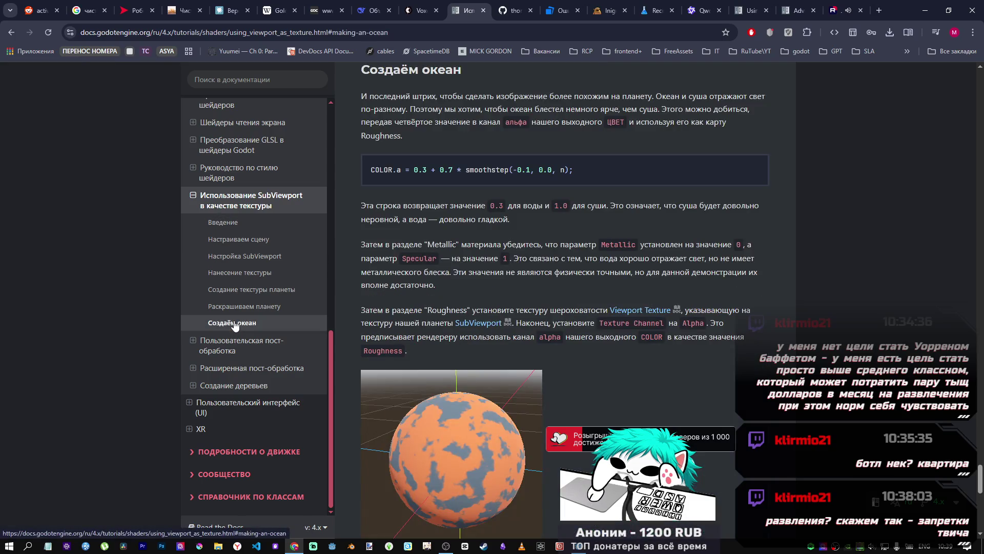
left_click(236, 307)
left_click(233, 322)
scroll(546, 349, "down", 10)
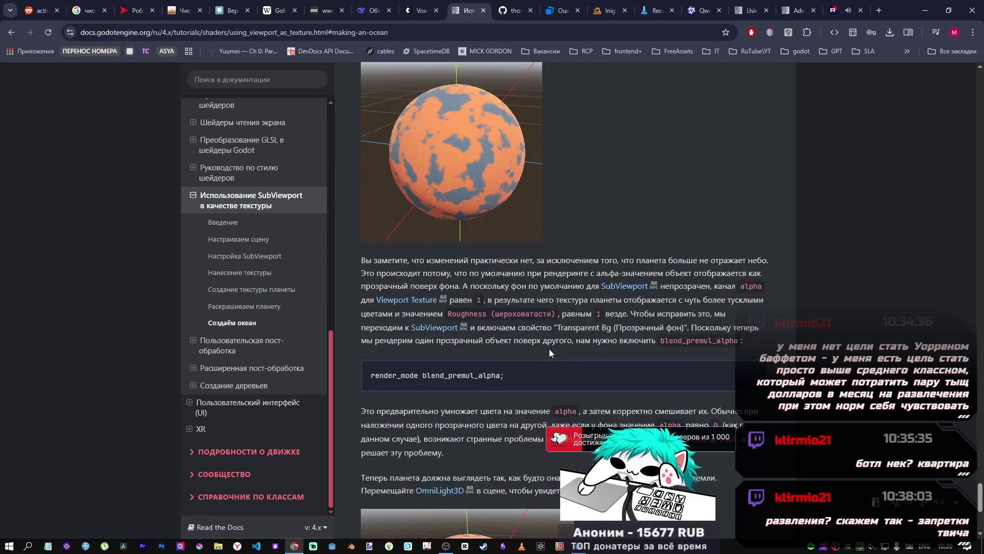
scroll(532, 341, "up", 1)
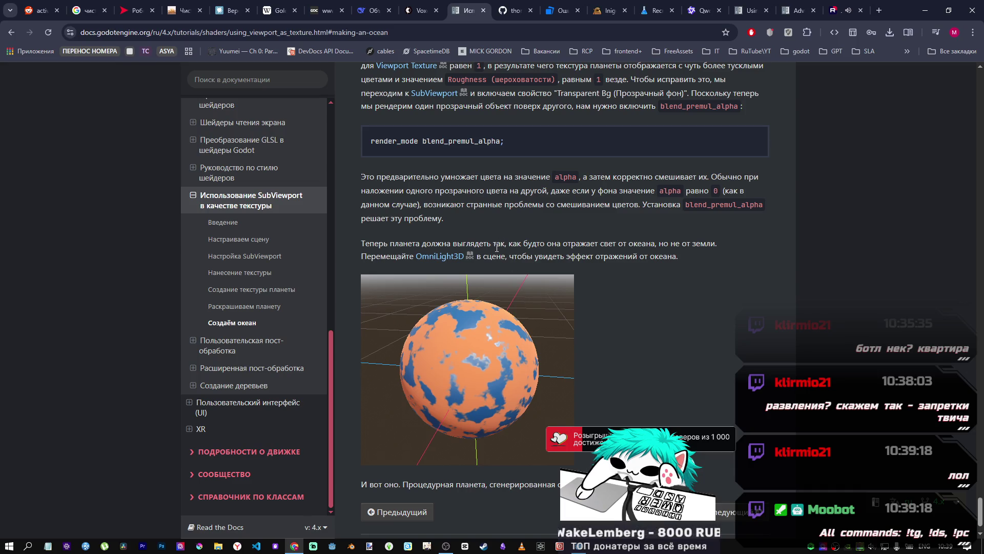
Step: Read the ocean reflections sentence, then open 'Пользовательская пост-обработка' from the sidebar
left_click_drag(368, 248, 579, 263)
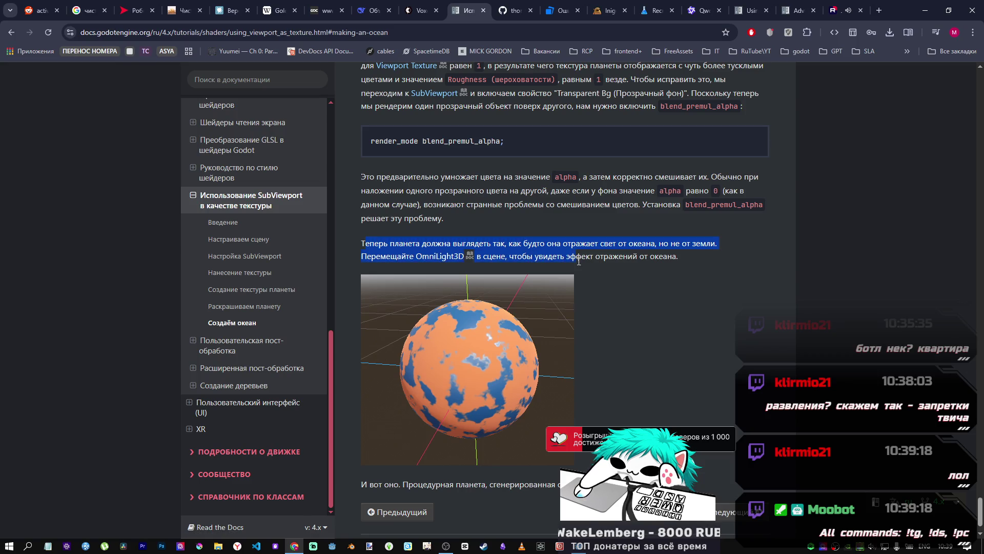
left_click(581, 260)
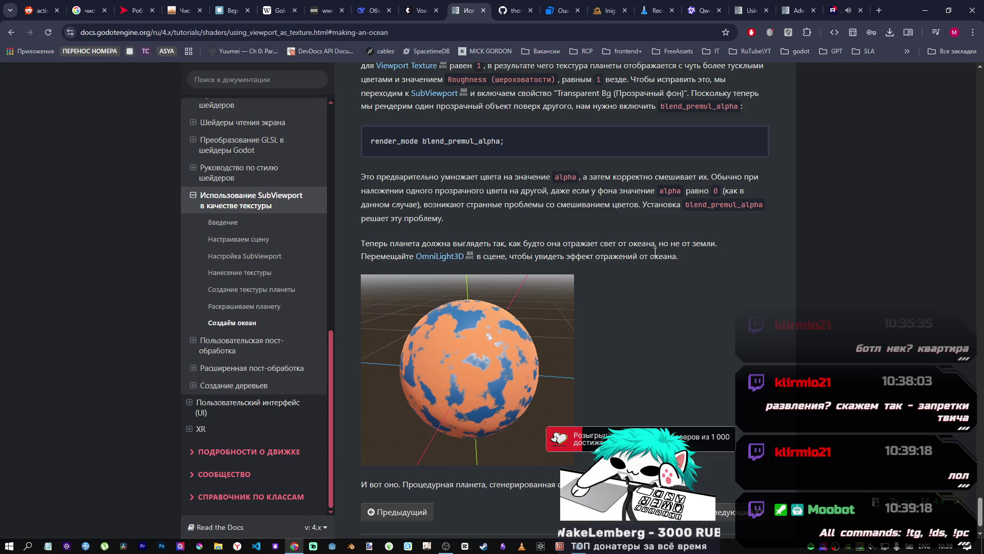
left_click(228, 354)
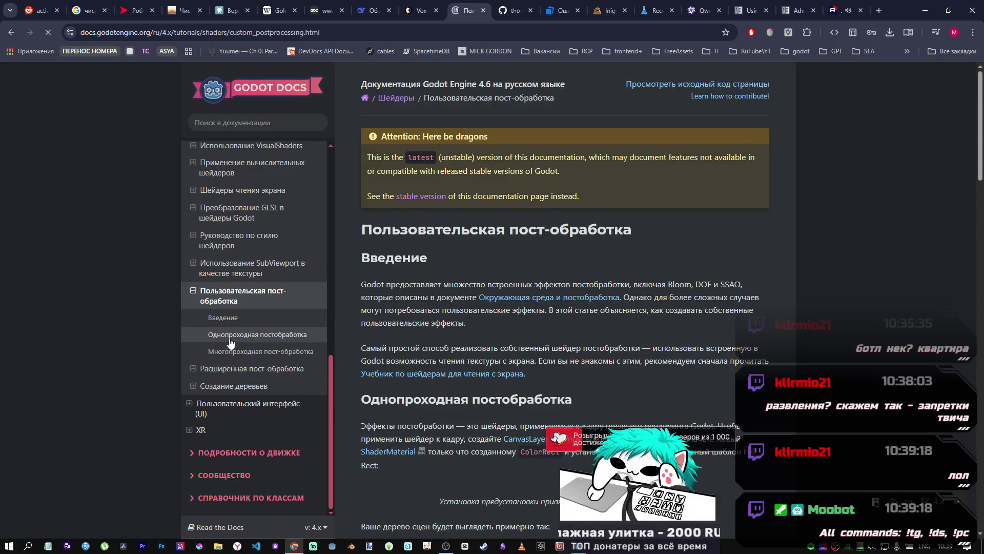
Step: Read the custom post-processing page, highlighting the single-pass post-processing heading
scroll(551, 266, "down", 3)
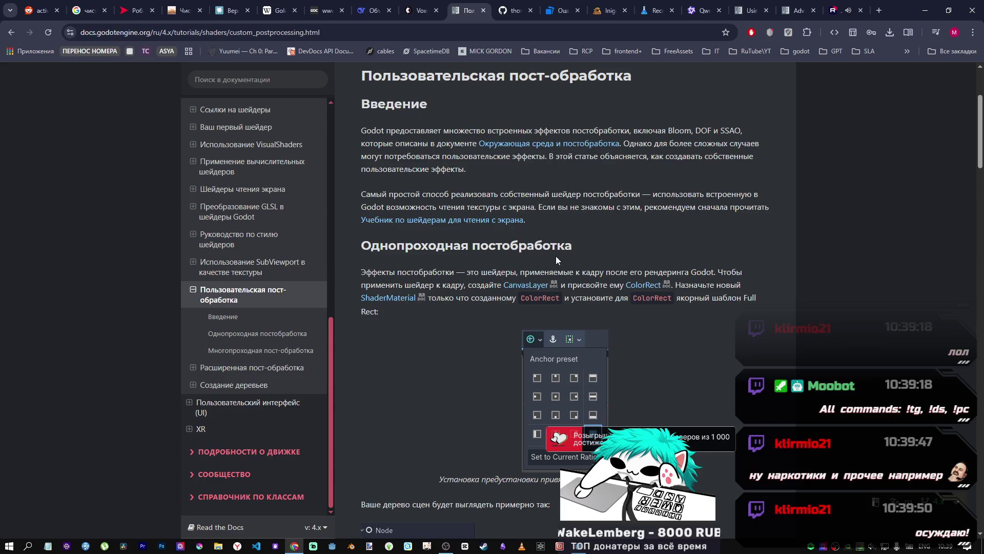
mouse_move(361, 247)
left_mouse_down()
mouse_move(567, 248)
mouse_move(559, 248)
left_mouse_up()
left_click(654, 232)
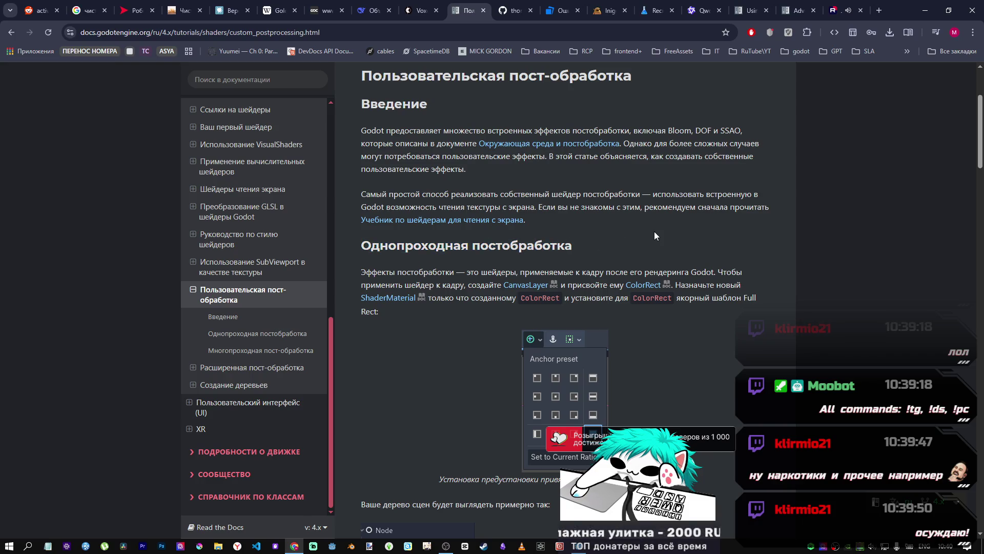
scroll(628, 232, "up", 2)
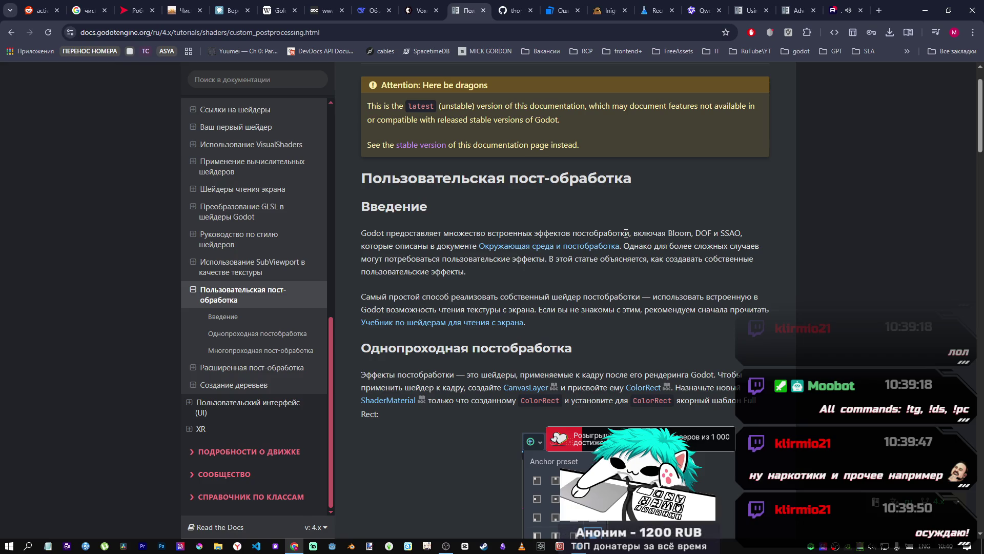
Step: Scroll down the page and open the 'Расширенная пост-обработка' article
scroll(523, 258, "down", 8)
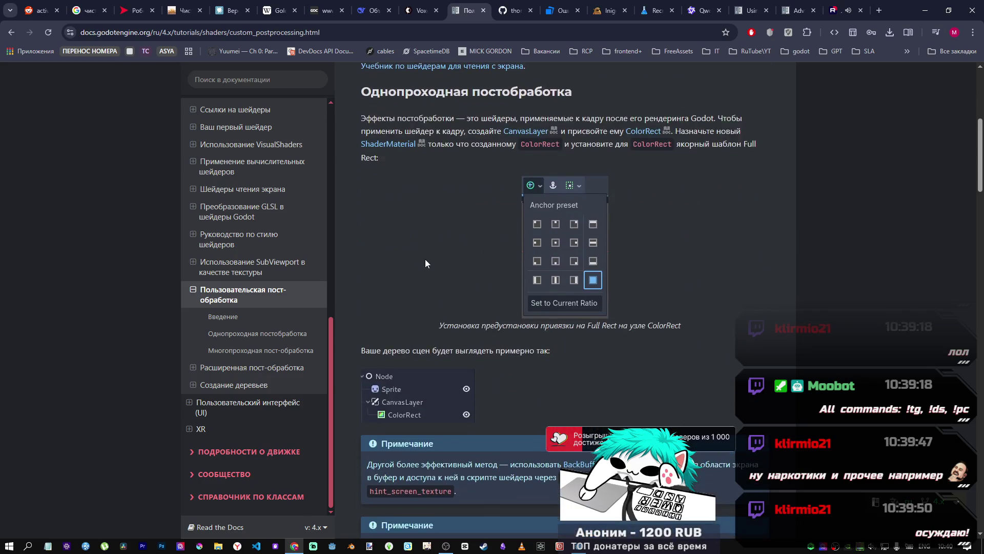
scroll(426, 258, "down", 4)
scroll(425, 258, "down", 10)
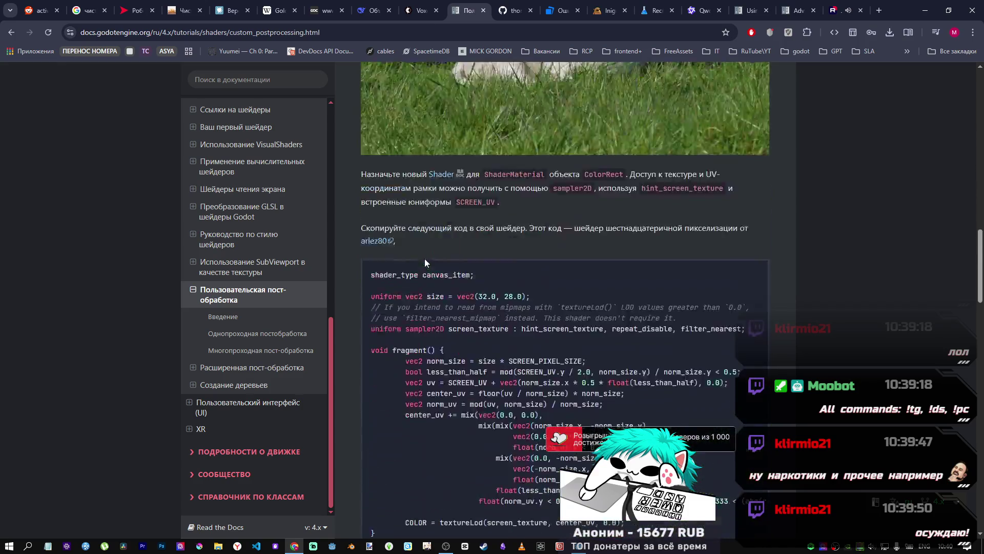
scroll(426, 259, "down", 20)
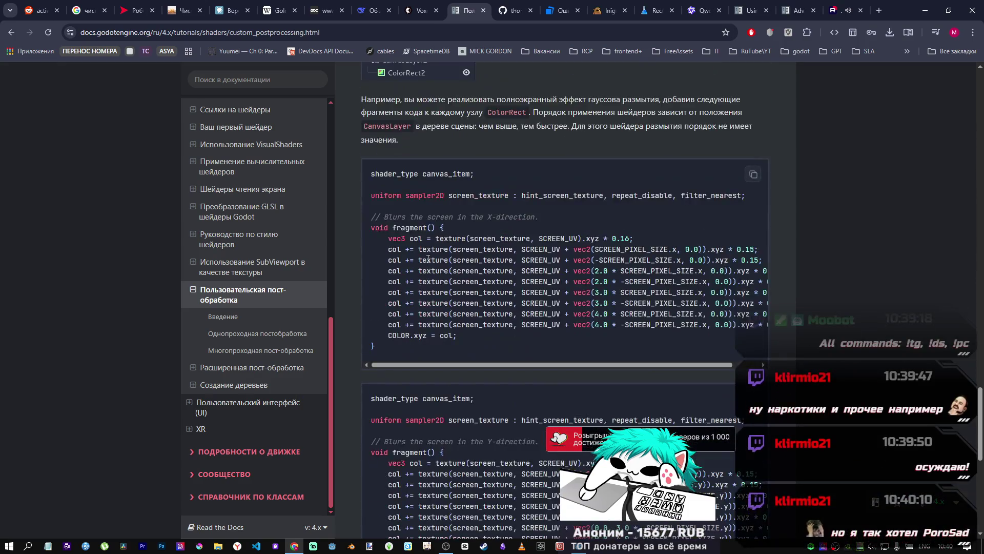
scroll(445, 262, "down", 5)
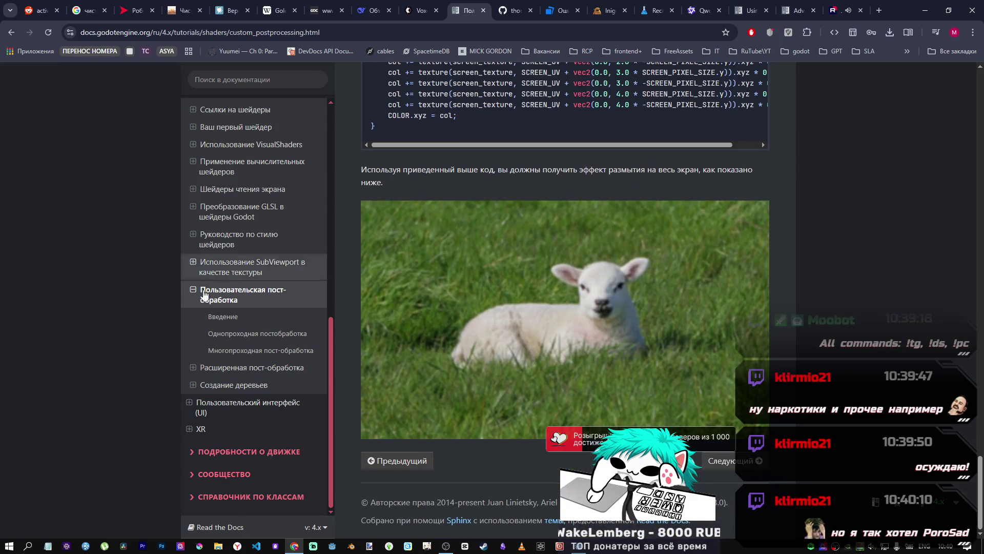
left_click(225, 368)
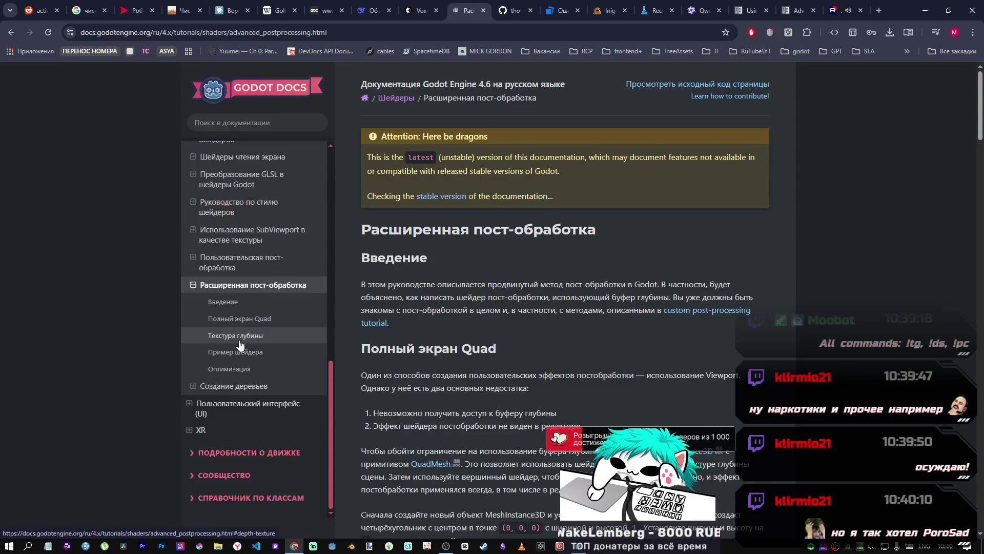
Step: Scroll past the depth texture section to 'Пример шейдера' and highlight its heading and intro
scroll(538, 322, "down", 4)
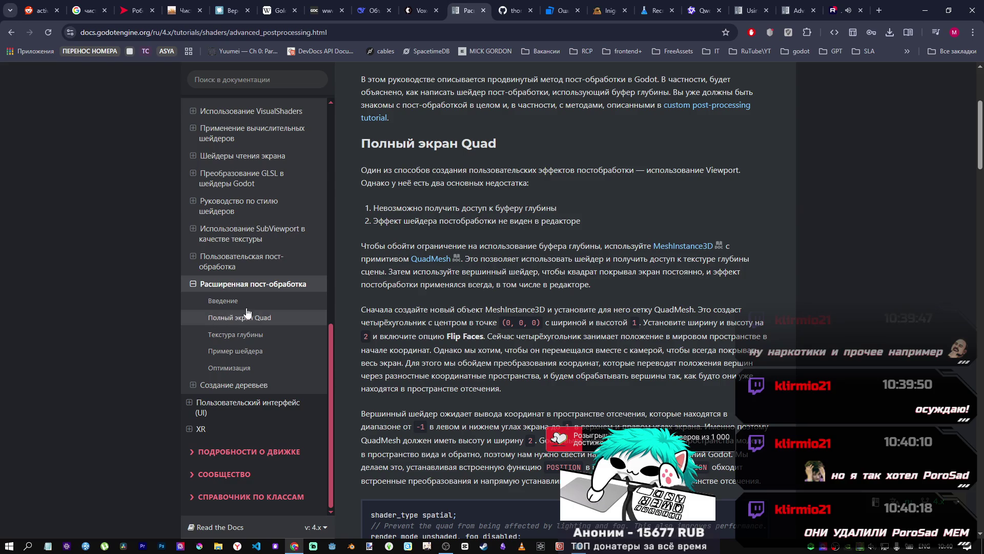
scroll(531, 309, "down", 10)
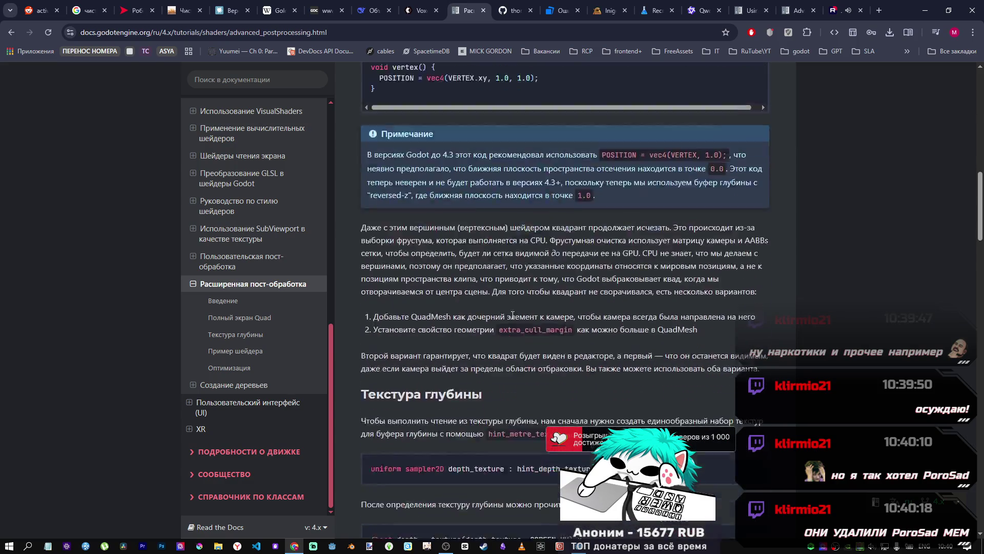
scroll(510, 311, "down", 10)
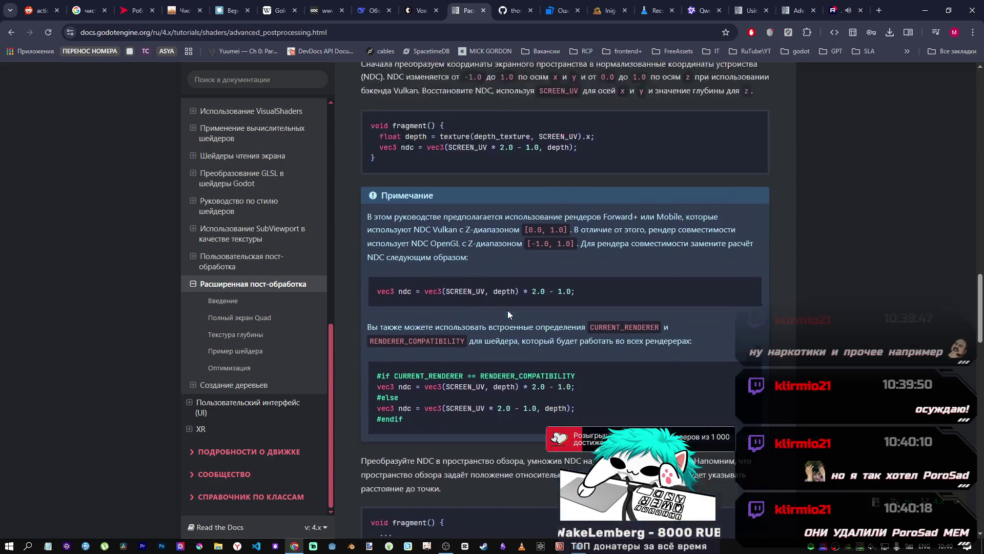
scroll(508, 314, "down", 20)
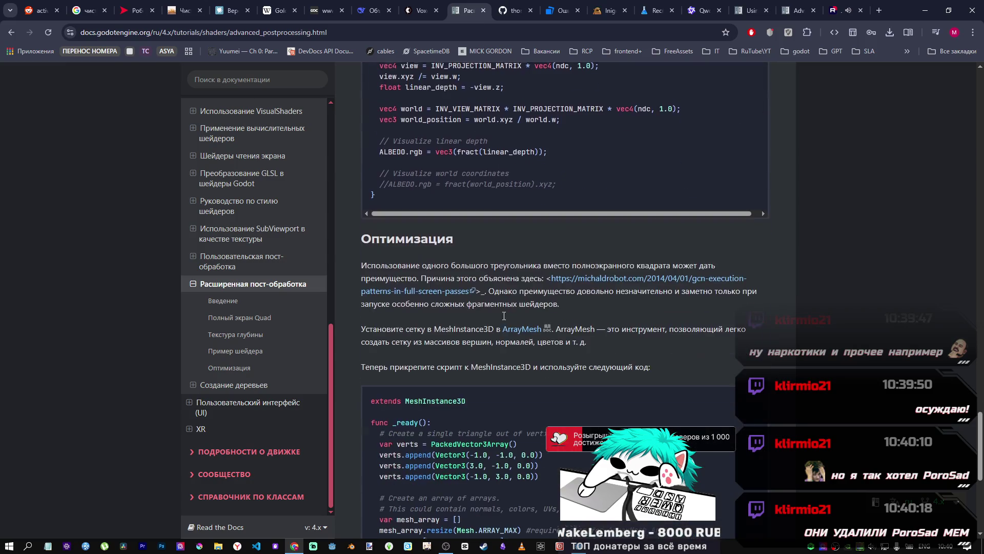
scroll(502, 314, "up", 5)
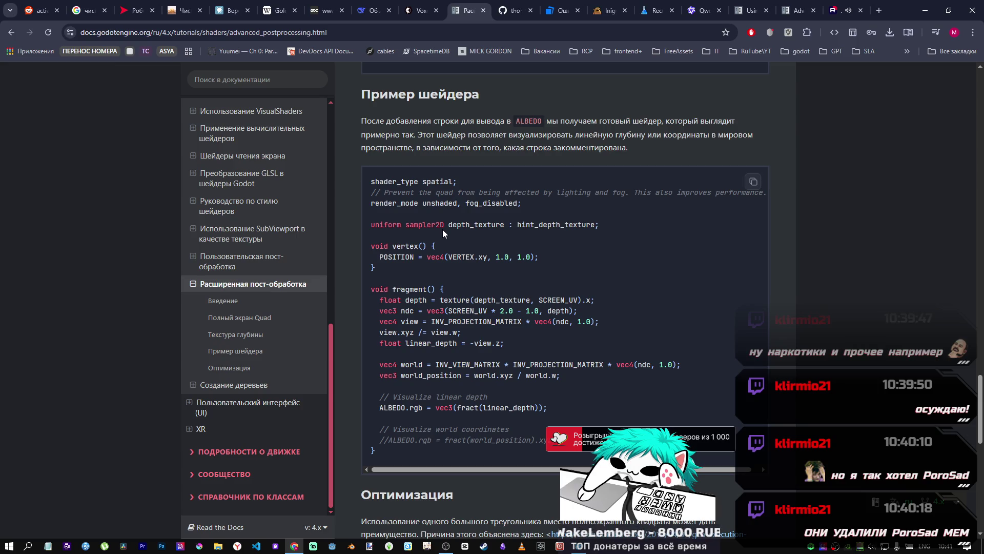
mouse_move(371, 94)
left_mouse_down()
mouse_move(659, 136)
mouse_move(597, 148)
left_mouse_up()
left_click(438, 107)
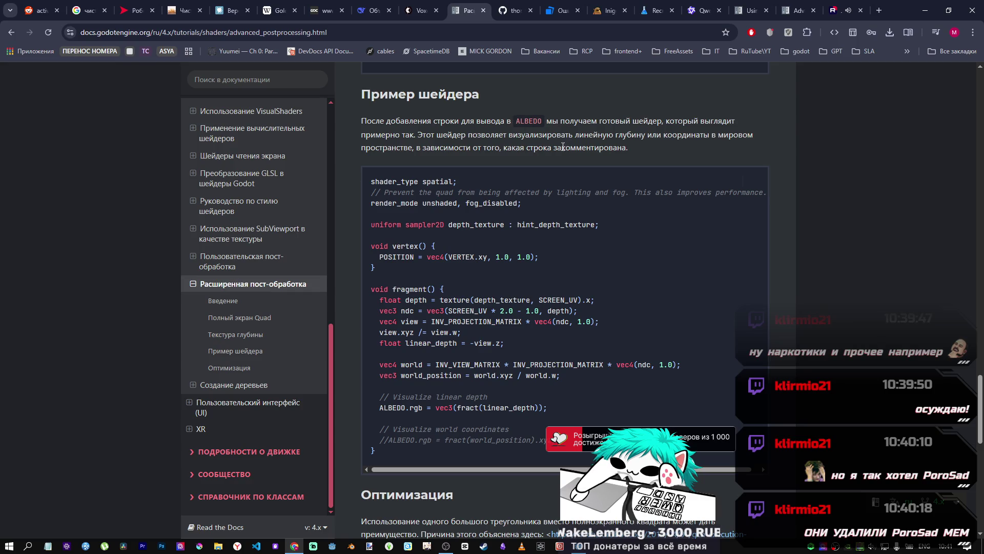
mouse_move(632, 150)
left_mouse_down()
mouse_move(419, 133)
mouse_move(633, 146)
left_mouse_up()
left_click(419, 133)
left_click(419, 133)
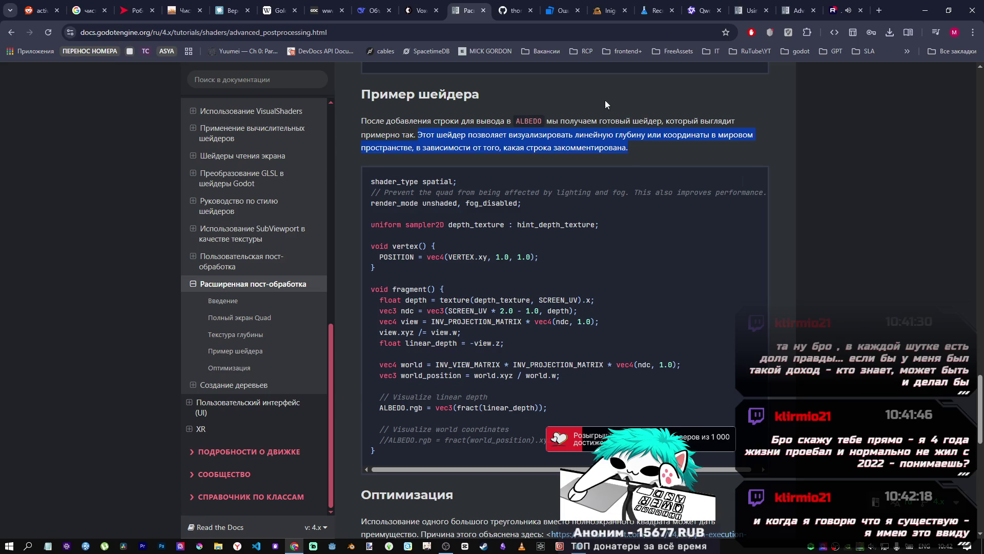
left_click(474, 365)
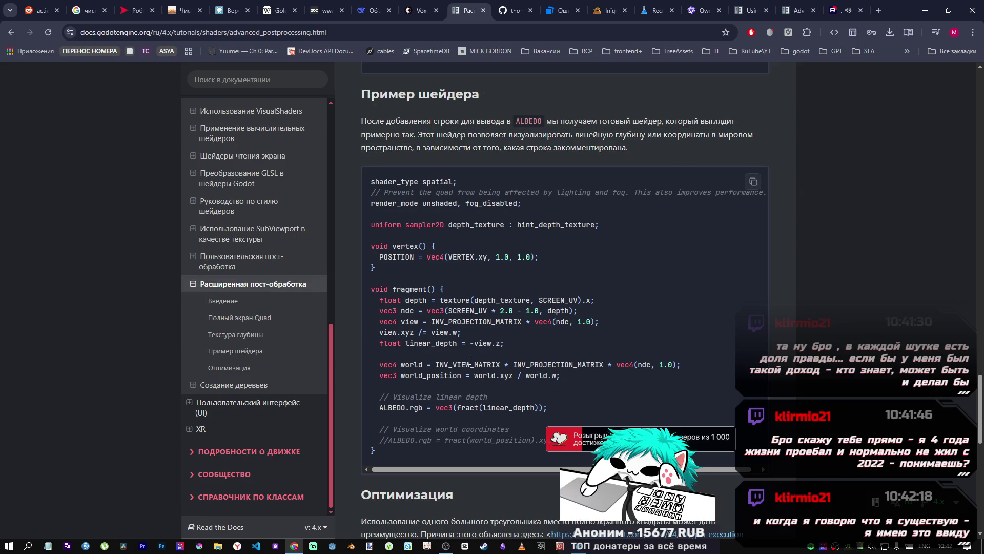
mouse_move(561, 376)
left_mouse_down()
mouse_move(403, 322)
mouse_move(374, 291)
left_mouse_up()
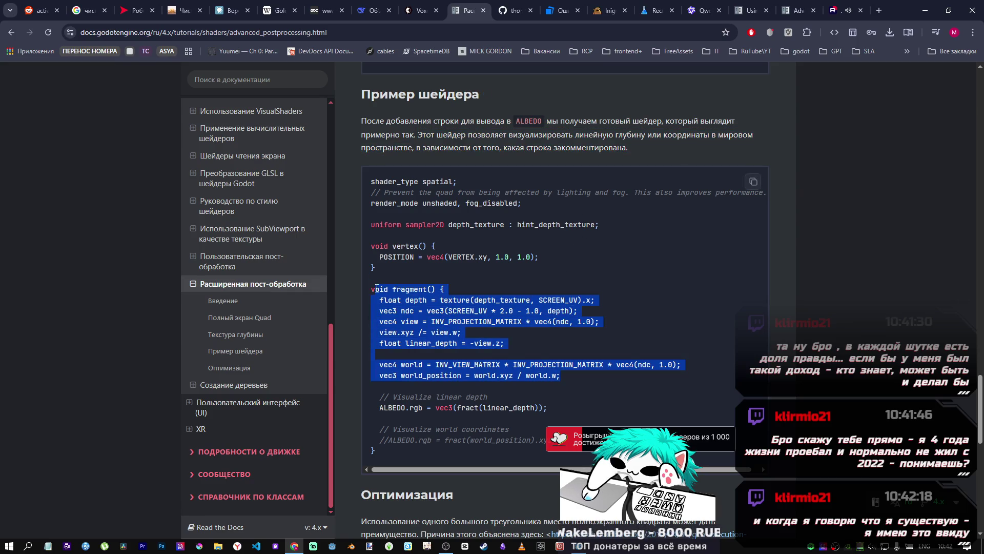
left_click(374, 292)
scroll(517, 314, "down", 5)
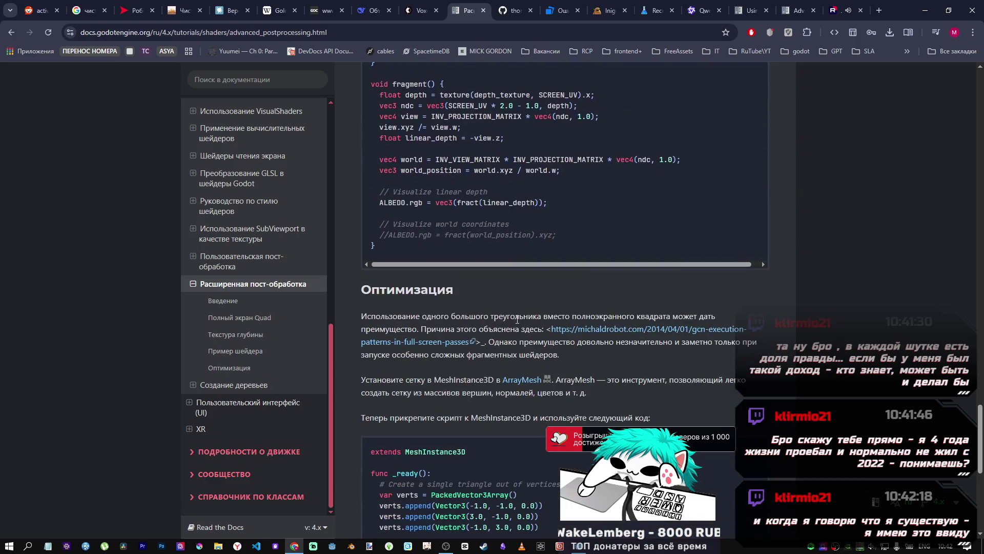
scroll(514, 318, "up", 4)
left_click_drag(552, 358, 379, 248)
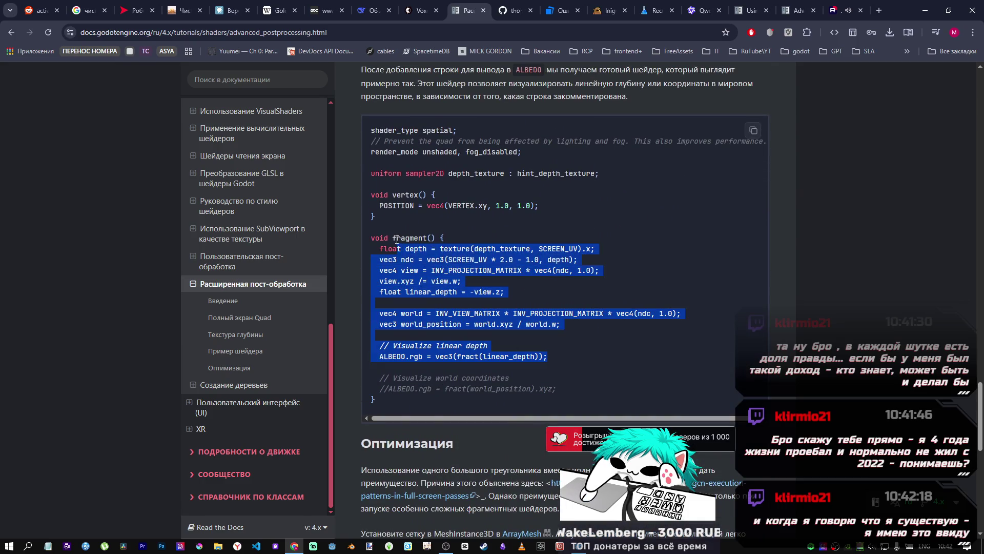
left_click(394, 254)
scroll(474, 257, "down", 2)
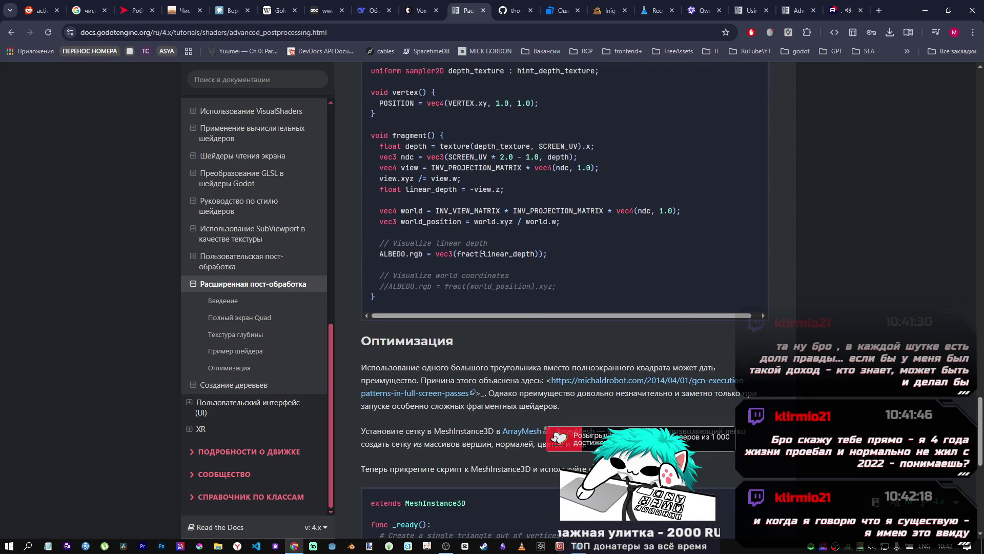
scroll(483, 249, "down", 2)
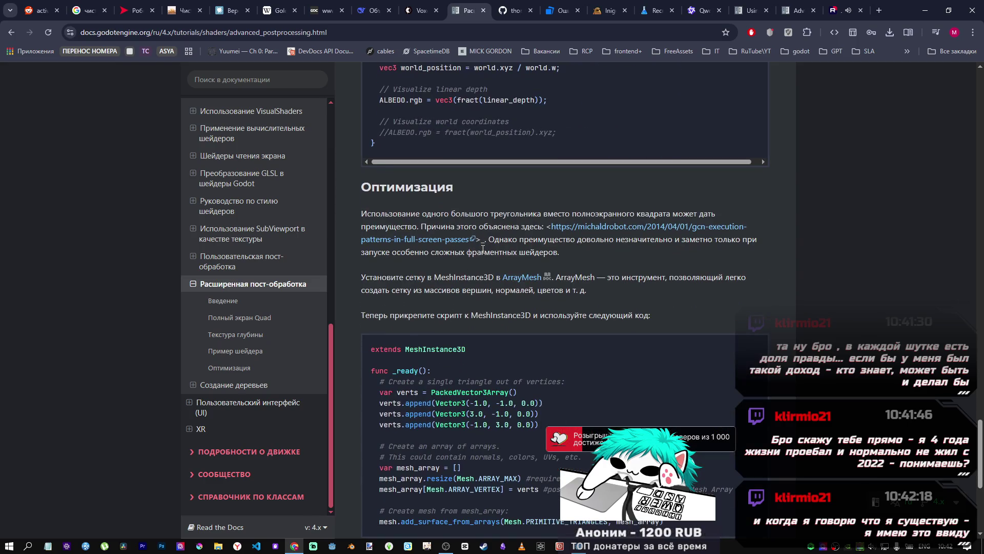
scroll(482, 250, "up", 4)
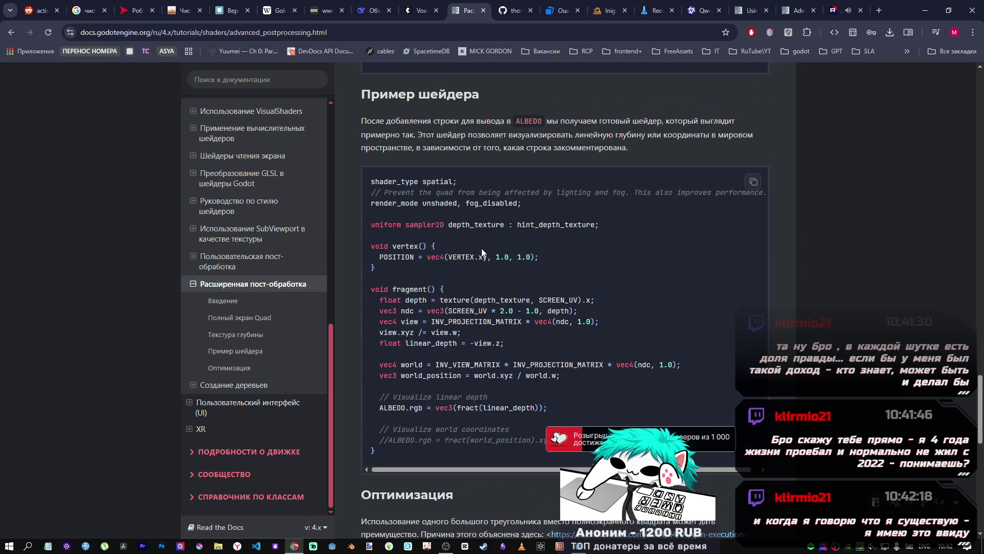
scroll(482, 250, "down", 3)
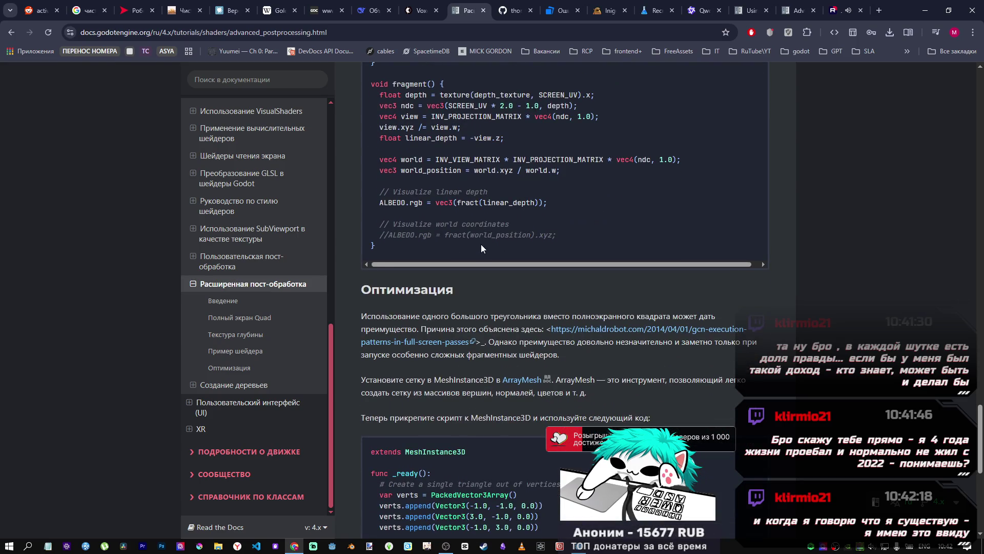
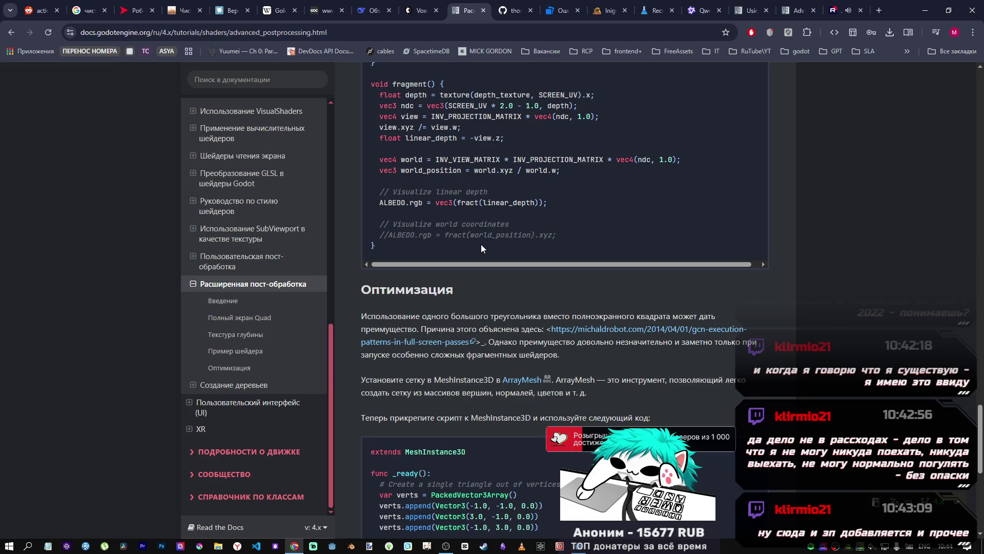
Step: Scroll the advanced post-processing page so the complete linear-depth example shader is visible
scroll(467, 249, "up", 3)
scroll(477, 272, "down", 2)
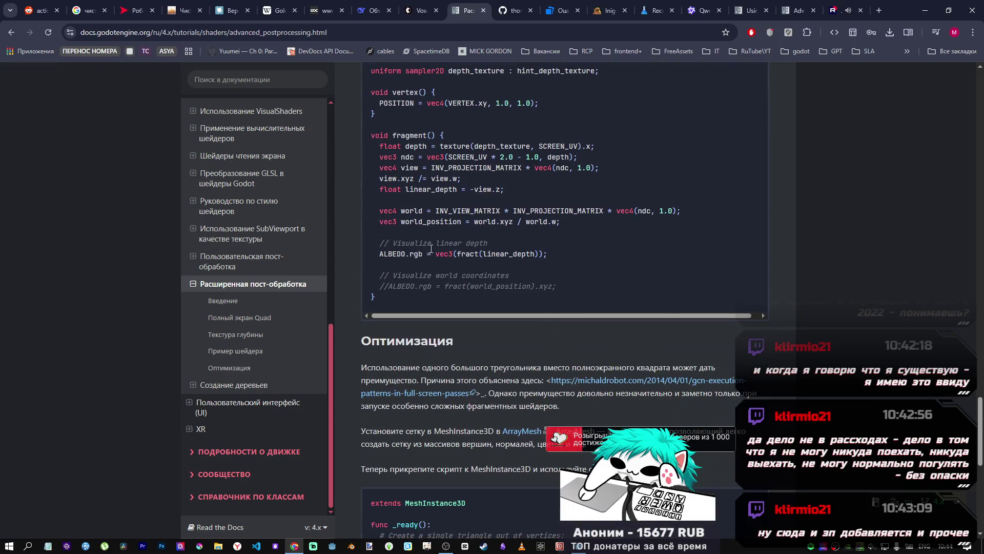
scroll(485, 293, "up", 2)
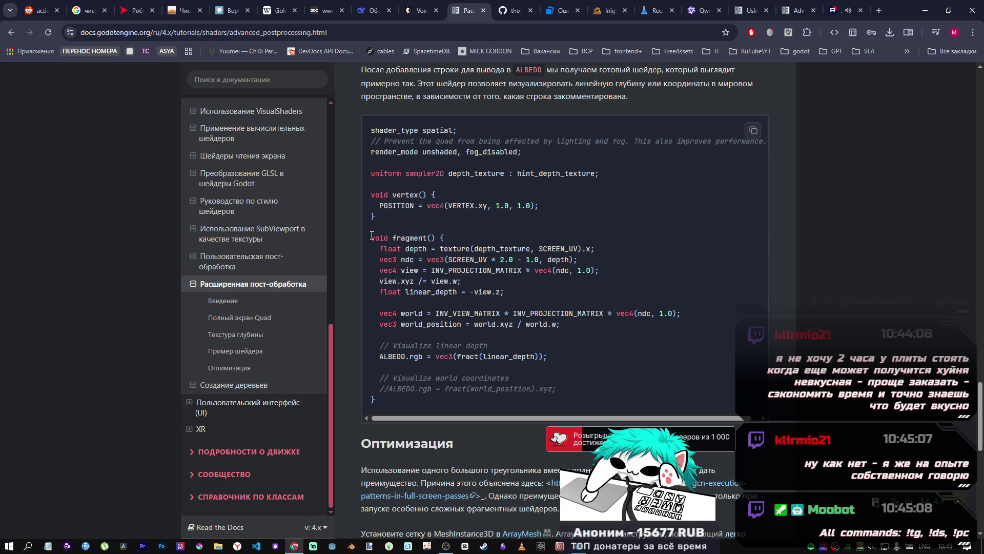
mouse_move(372, 236)
left_mouse_down()
mouse_move(483, 313)
mouse_move(421, 324)
left_mouse_up()
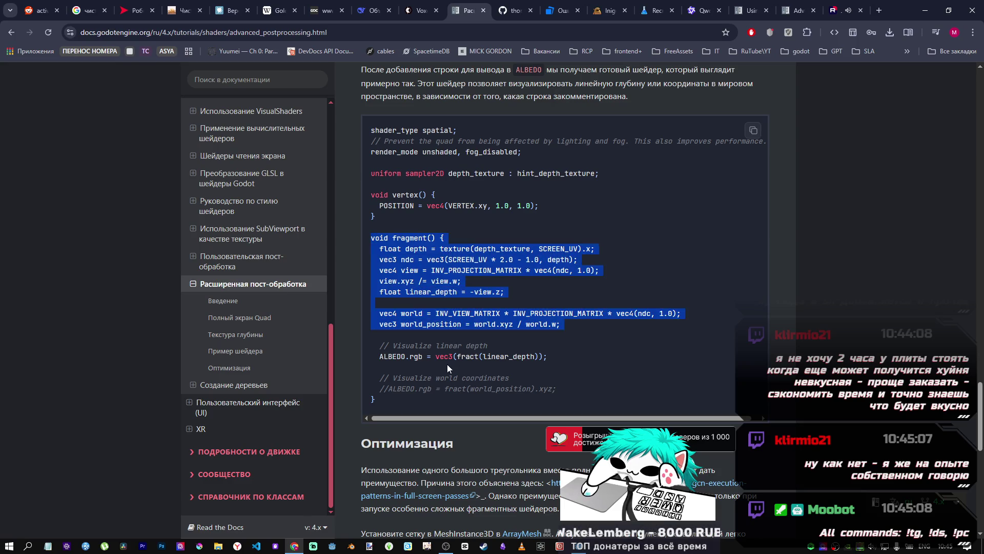
left_click(396, 401)
mouse_move(396, 398)
left_mouse_down()
mouse_move(389, 256)
mouse_move(370, 235)
left_mouse_up()
left_click(370, 235)
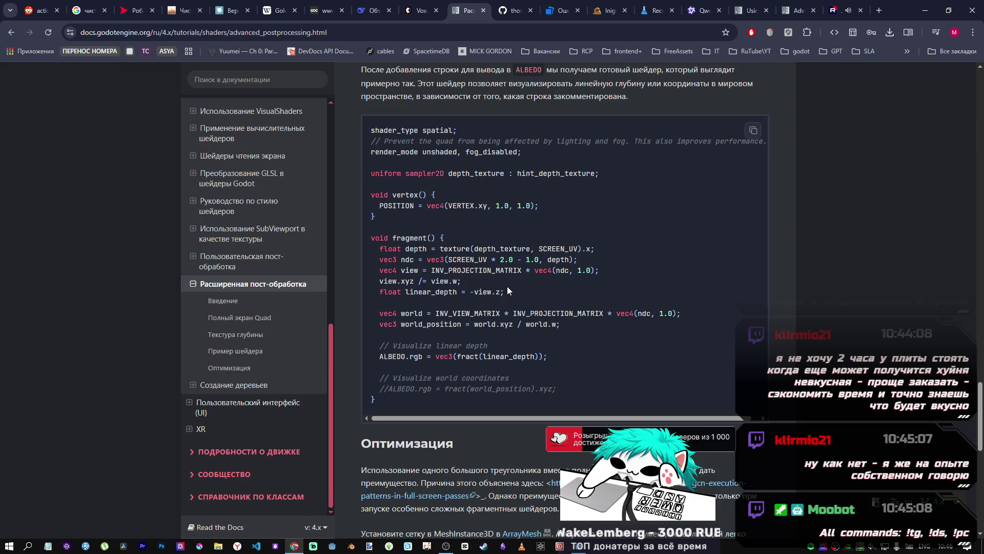
mouse_move(497, 356)
left_mouse_down()
mouse_move(557, 357)
mouse_move(432, 358)
left_mouse_up()
left_click(431, 358)
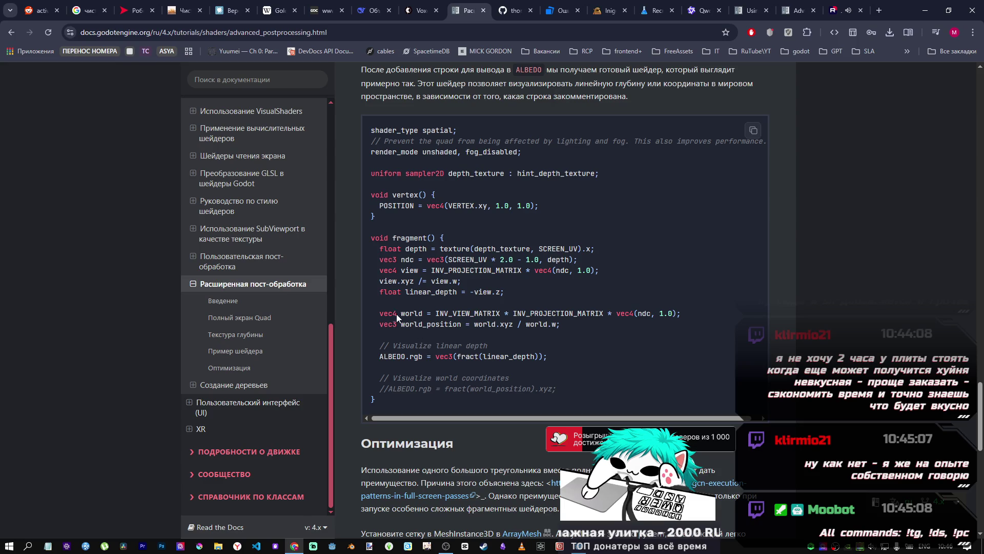
left_click_drag(398, 311, 513, 324)
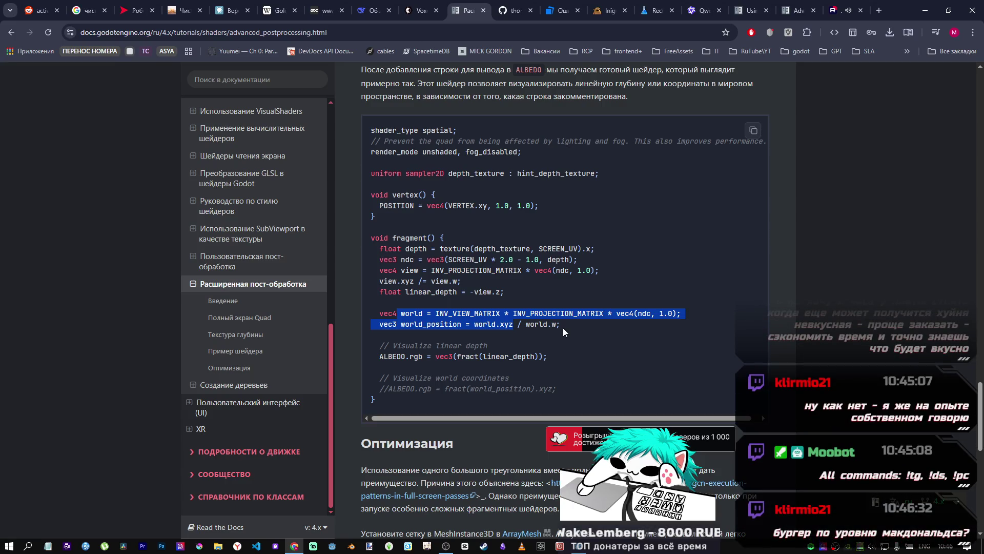
left_click(523, 322)
left_click_drag(523, 322, 560, 324)
left_click(558, 332)
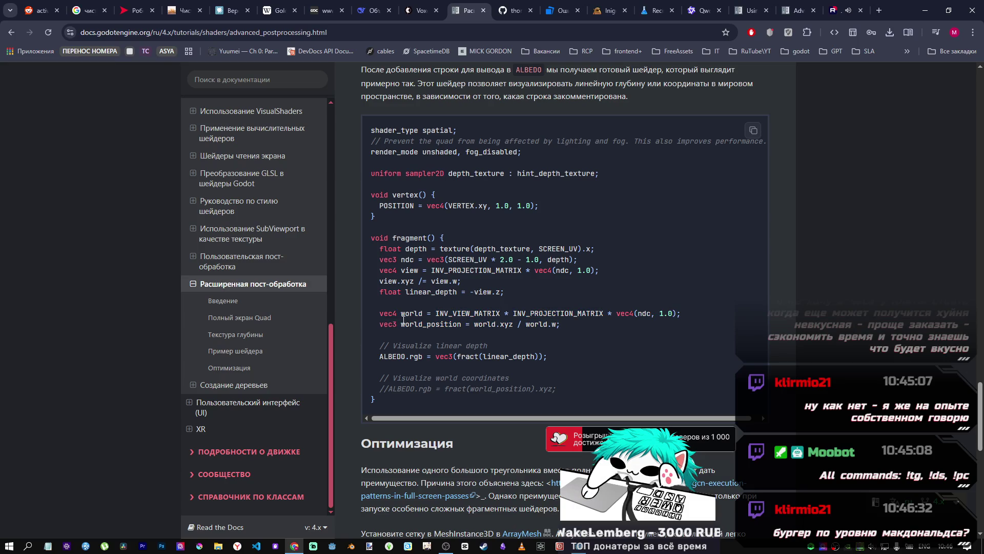
left_click_drag(401, 314, 561, 325)
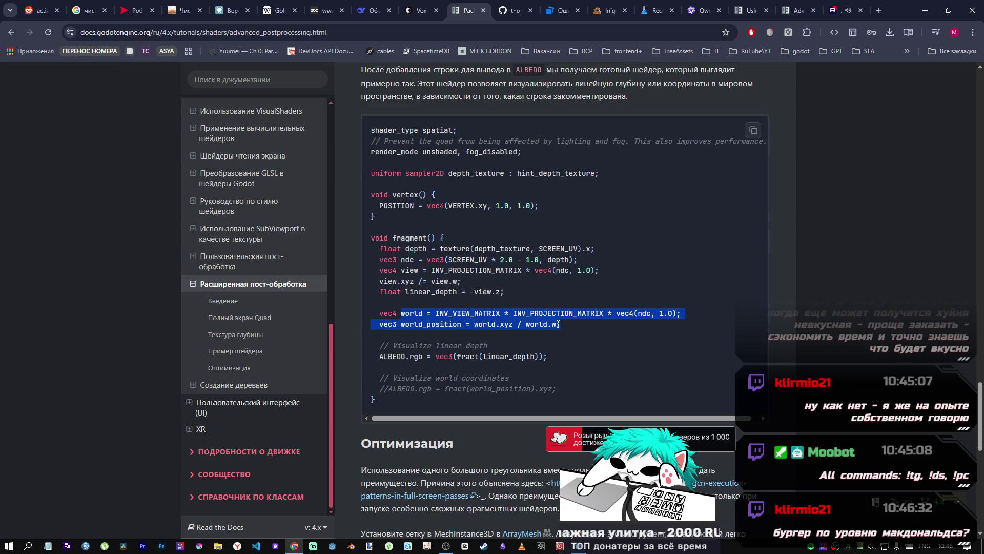
left_click(560, 324)
left_click_drag(401, 314, 560, 324)
left_click(536, 326)
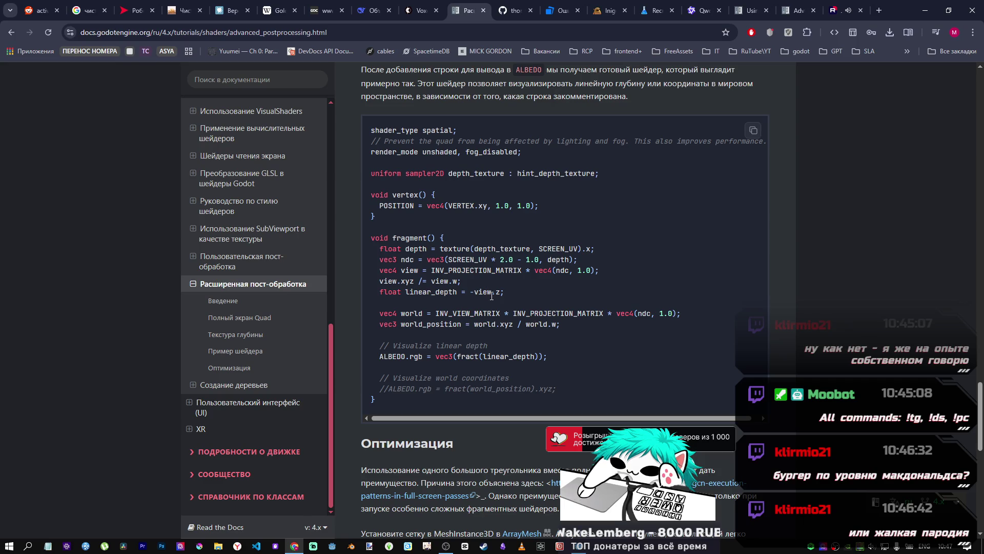
left_click_drag(400, 308, 509, 322)
left_click(509, 323)
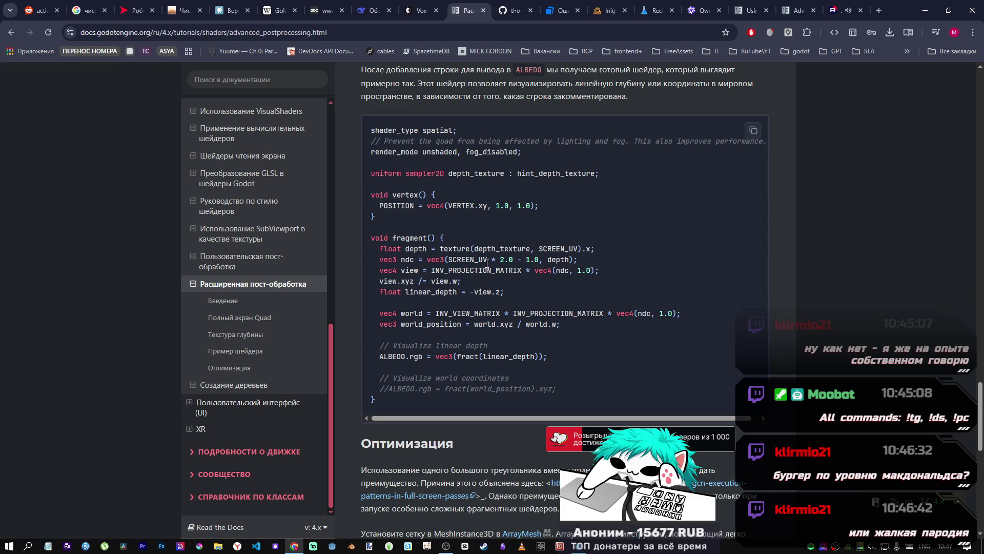
scroll(443, 330, "down", 5)
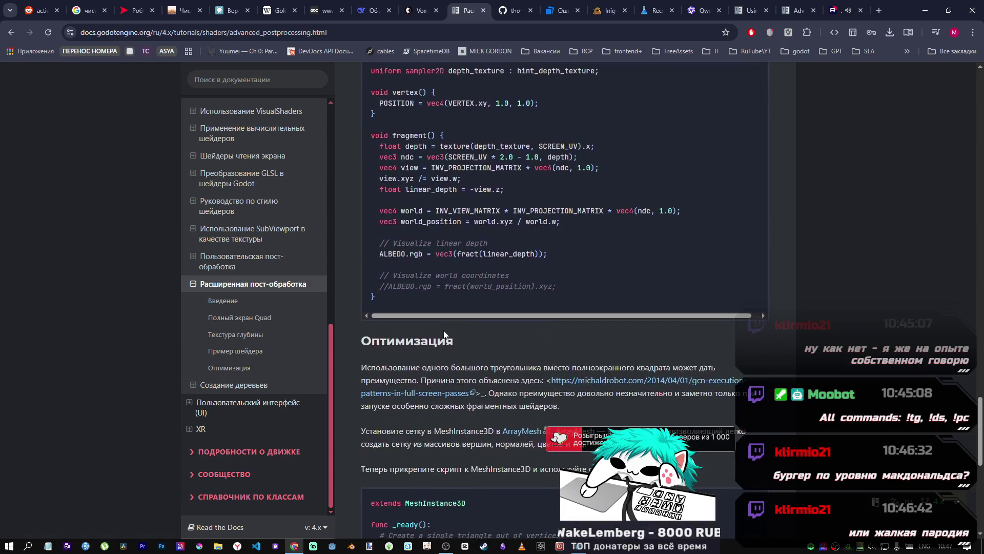
scroll(444, 331, "up", 4)
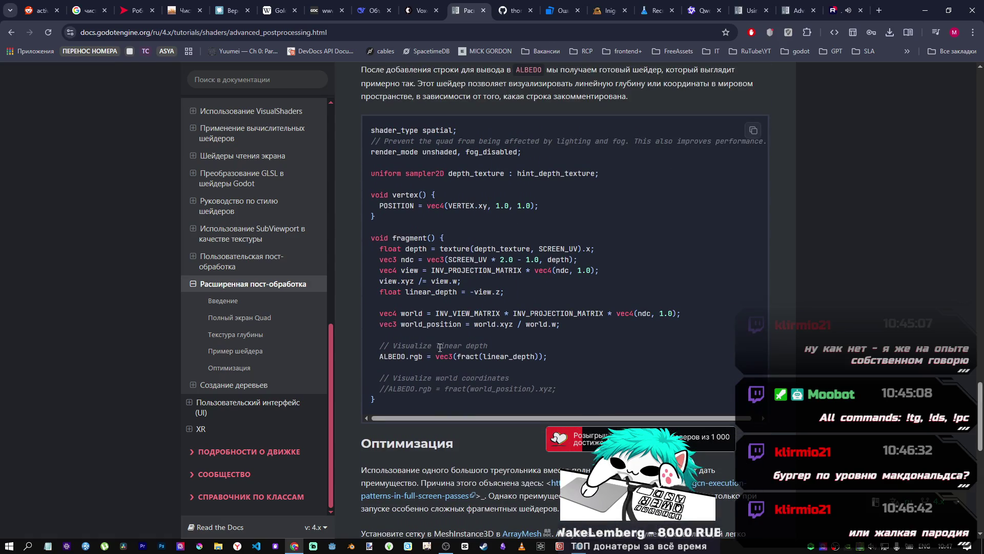
scroll(436, 349, "up", 2)
mouse_move(370, 229)
left_mouse_down()
mouse_move(538, 304)
mouse_move(520, 323)
left_mouse_up()
scroll(519, 323, "down", 1)
left_click(542, 389)
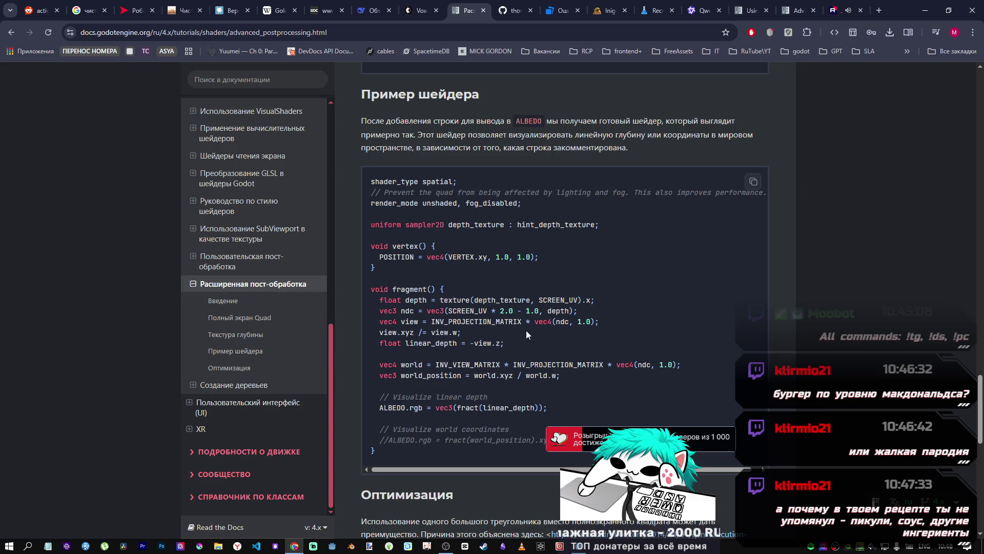
left_click_drag(458, 333, 433, 322)
left_click(435, 322)
left_click_drag(563, 374, 491, 376)
left_click(461, 375)
left_click_drag(565, 377, 373, 364)
left_click(448, 385)
mouse_move(561, 375)
left_mouse_down()
mouse_move(436, 364)
mouse_move(399, 376)
mouse_move(402, 365)
left_mouse_up()
left_click(402, 372)
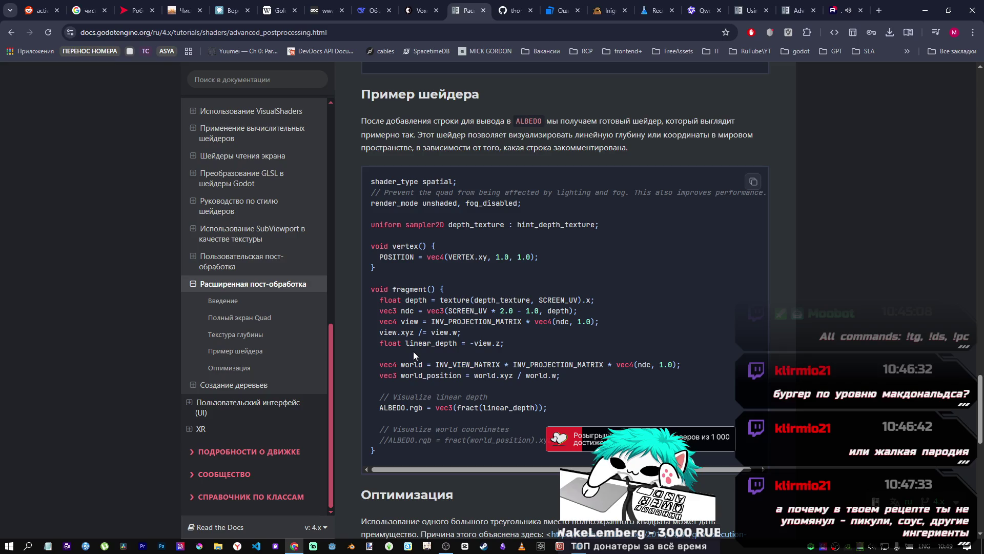
left_click(878, 10)
type("gbrekb")
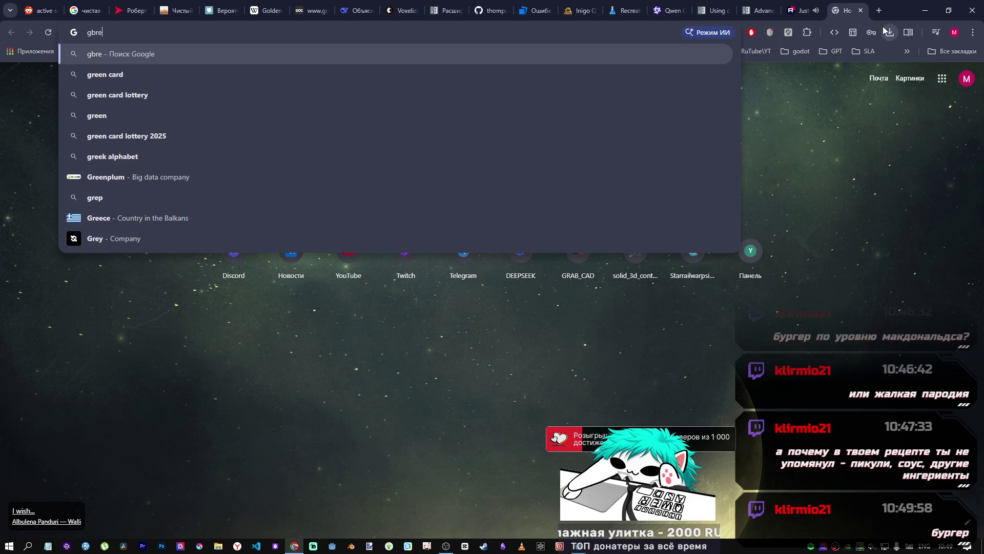
key("Return")
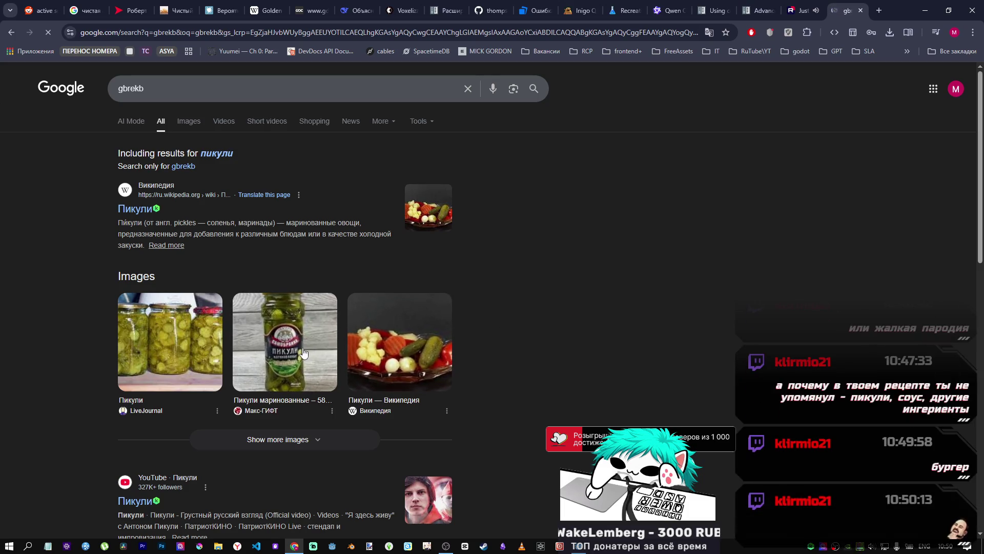
left_click(423, 353)
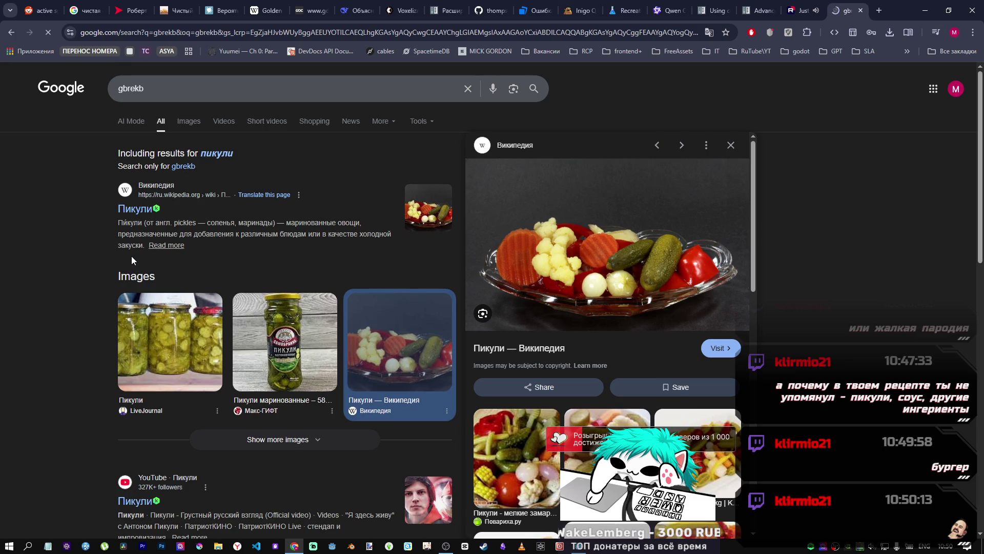
double_click(199, 89)
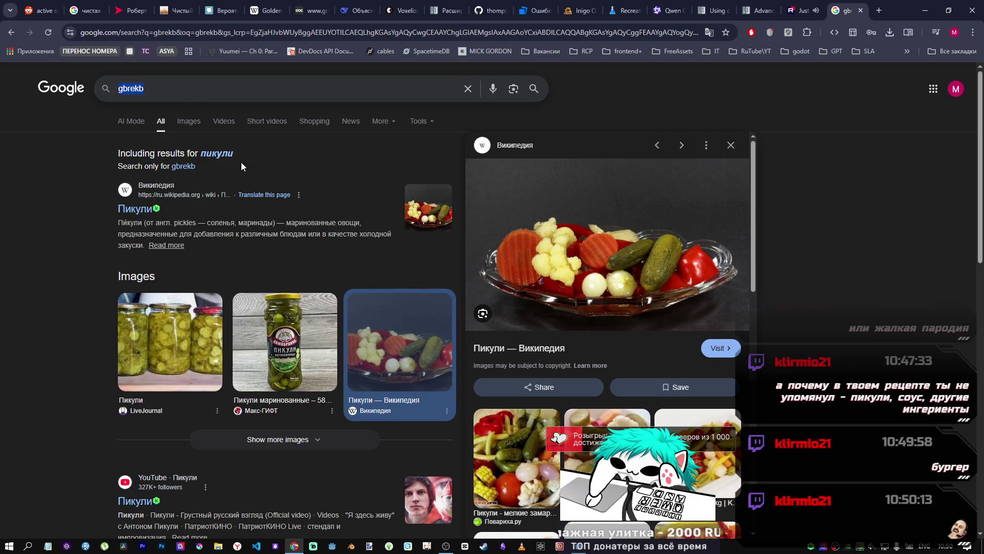
scroll(256, 202, "down", 8)
scroll(256, 210, "up", 8)
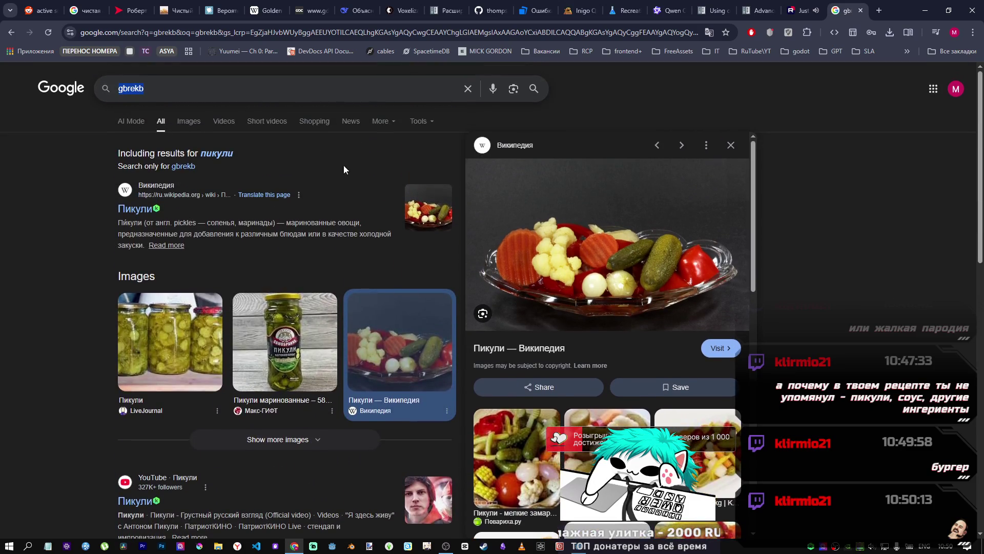
left_click(10, 34)
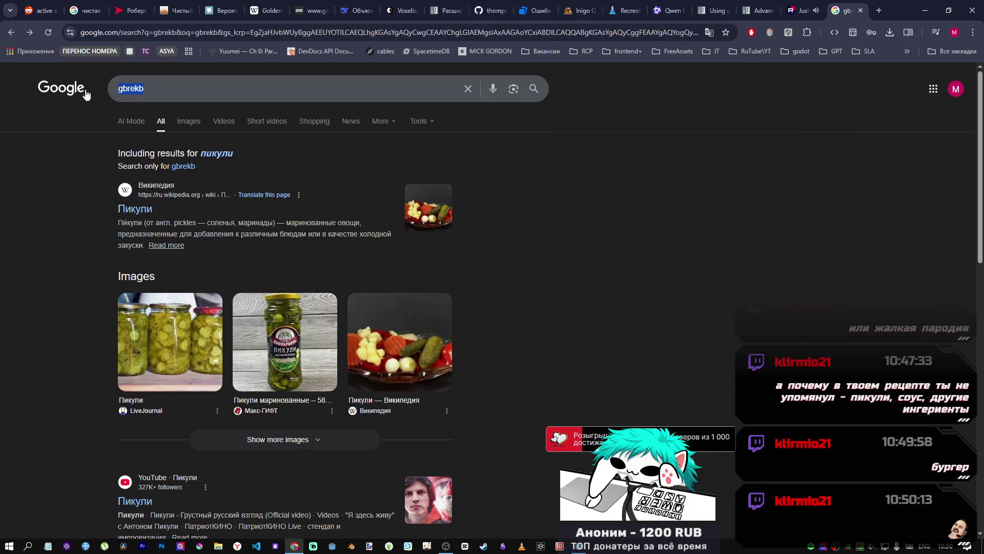
Step: Search Google for 'болоньезе ингридиенты' after switching the keyboard to Russian
type(",jkj")
key("BackSpace")
key("BackSpace")
key("BackSpace")
key("alt+shift")
type("боло")
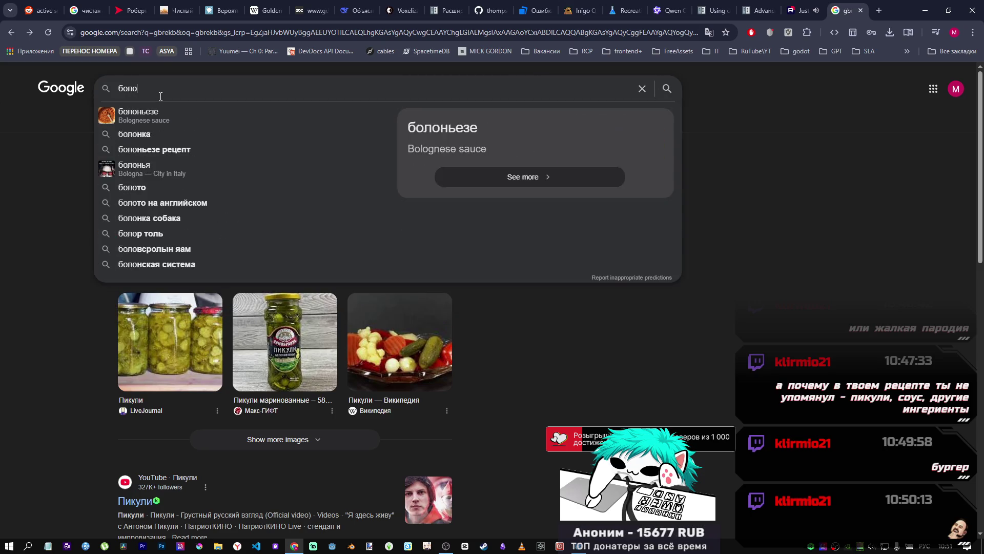
type("ньезе")
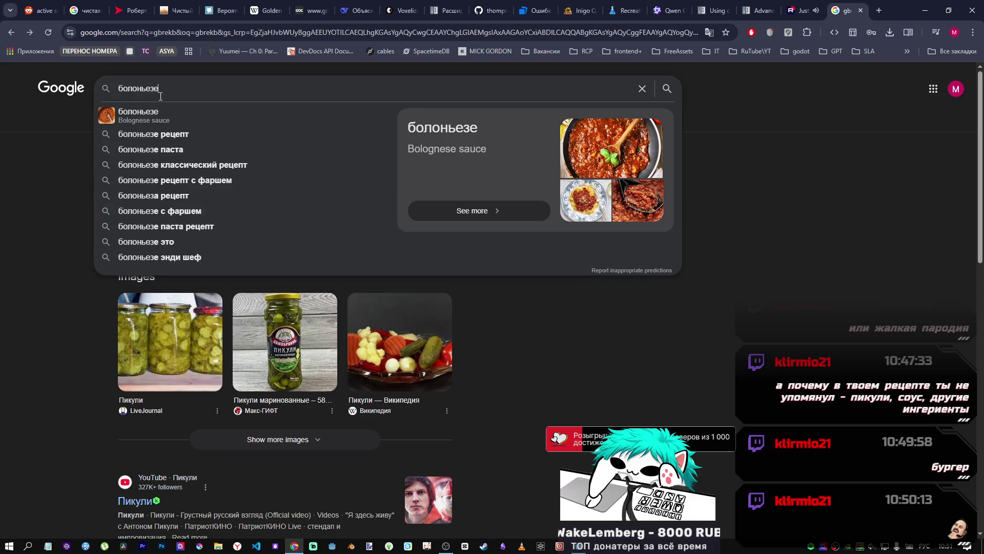
type(" ингридиенты")
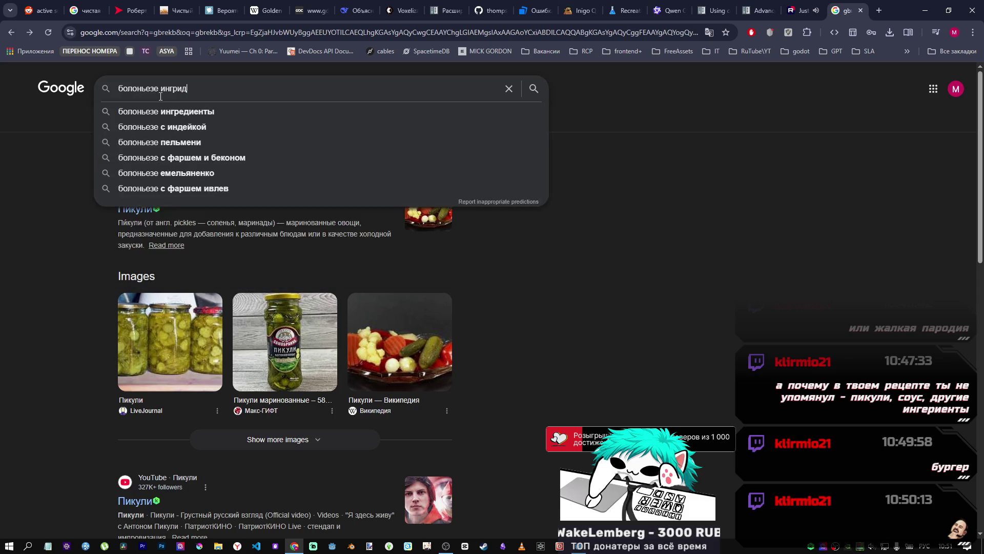
key("Return")
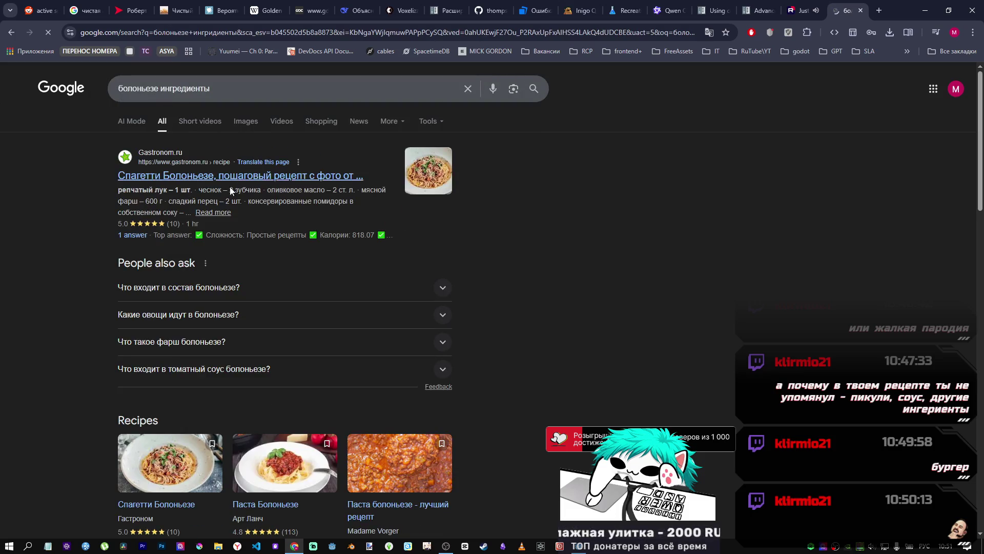
Step: Visit the Gastronom spaghetti Bolognese recipe, return to the results, then open the Labfood recipe
left_click(220, 179)
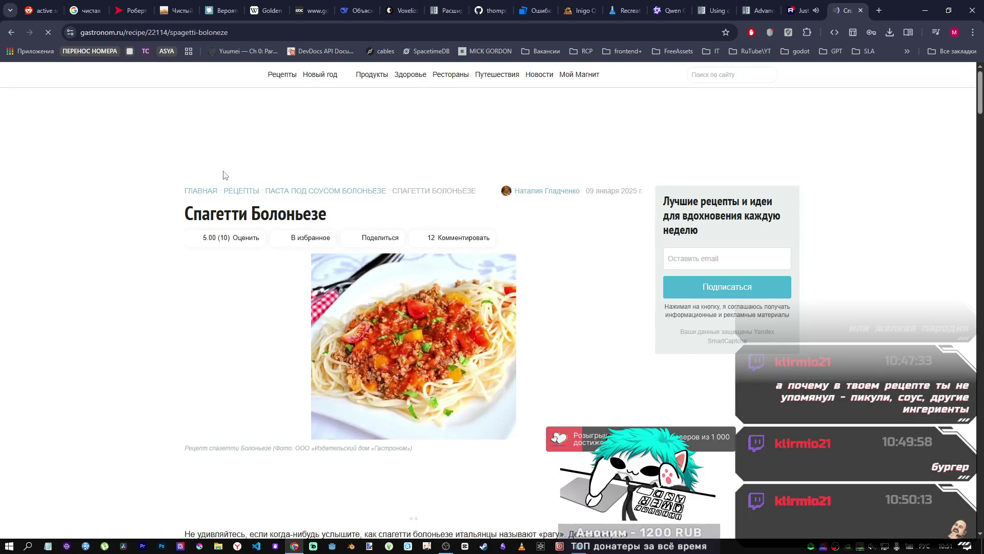
left_click(11, 32)
scroll(321, 297, "down", 4)
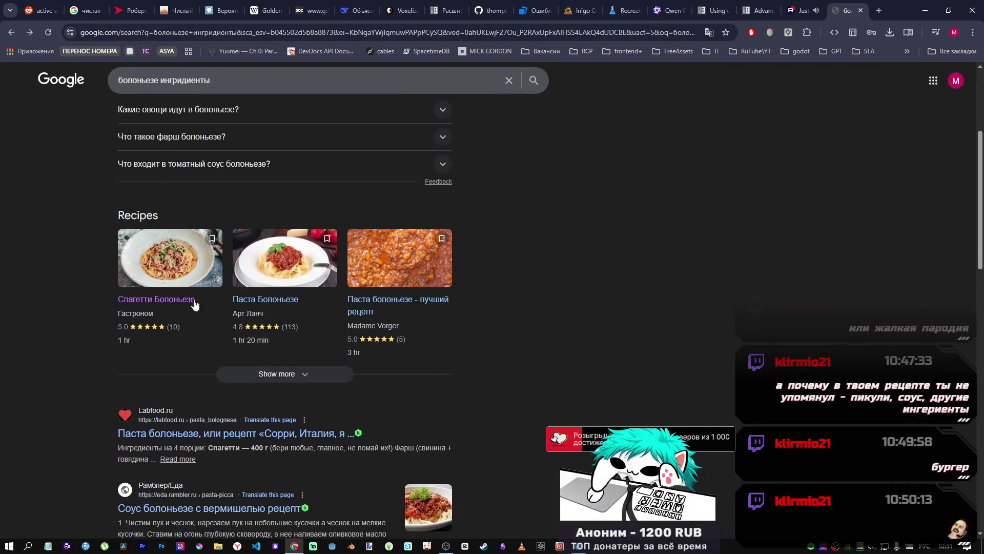
scroll(442, 340, "up", 4)
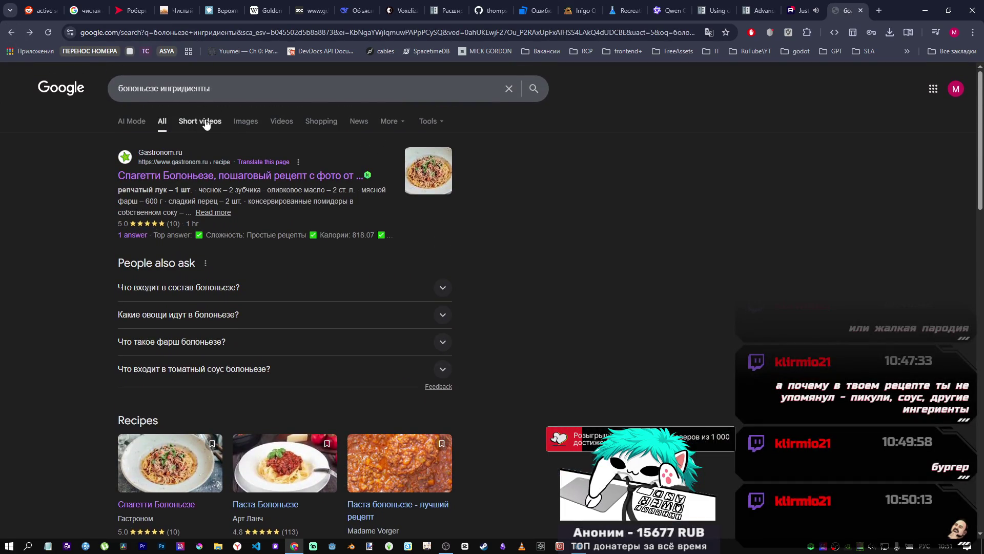
scroll(214, 358, "down", 3)
scroll(213, 394, "down", 3)
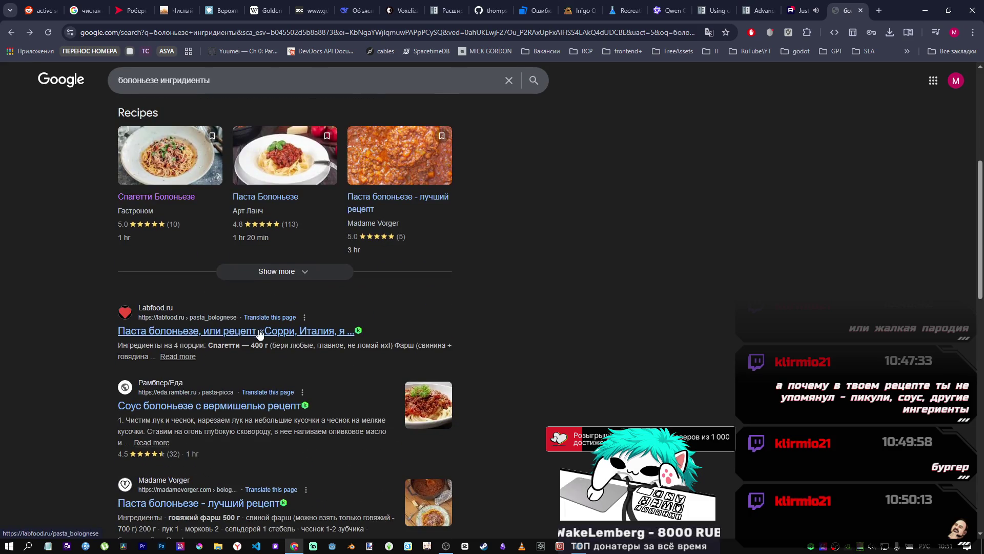
left_click(311, 334)
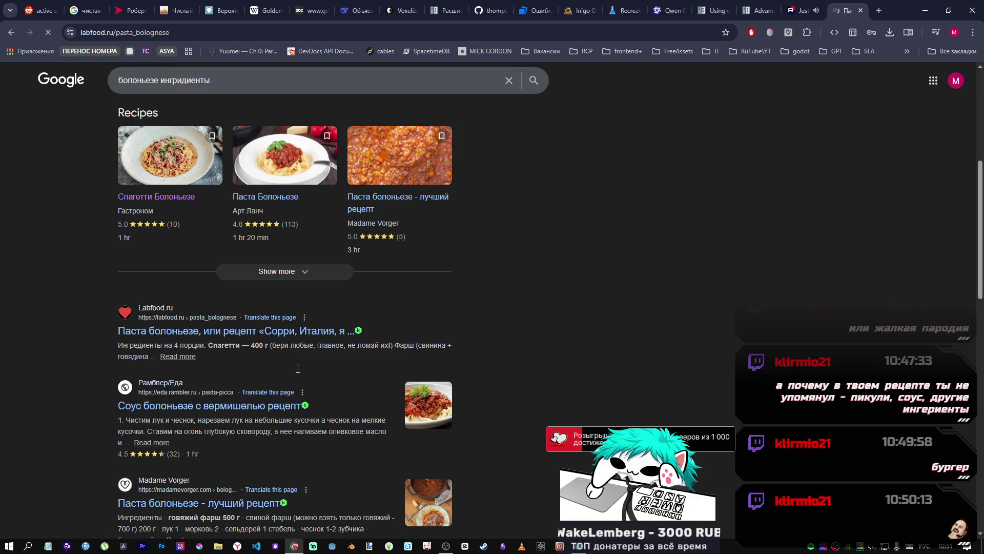
Step: Scroll the Labfood recipe down to the 'Ингредиенты на 4 порции' list
scroll(362, 364, "down", 5)
scroll(354, 366, "down", 2)
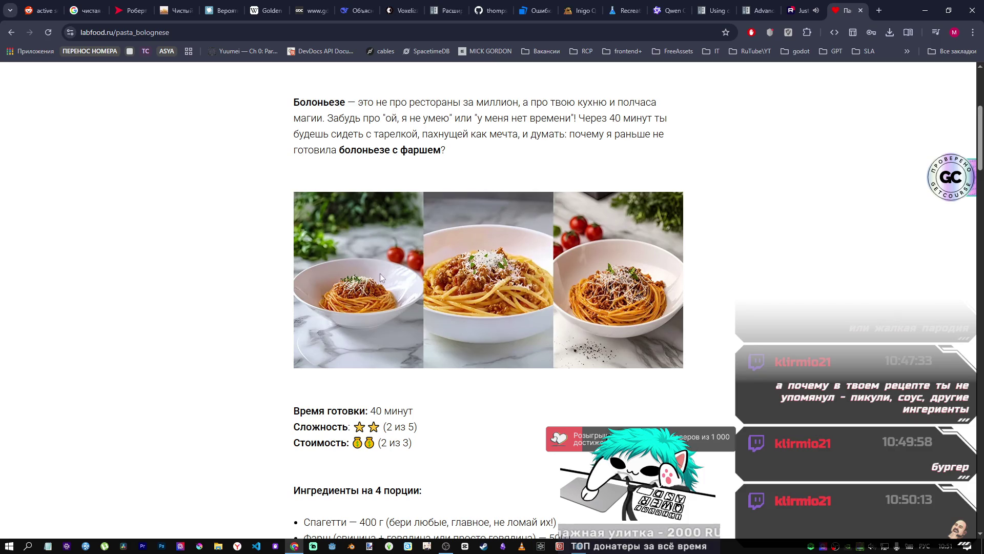
scroll(486, 380, "down", 1)
scroll(489, 384, "down", 4)
scroll(487, 382, "up", 3)
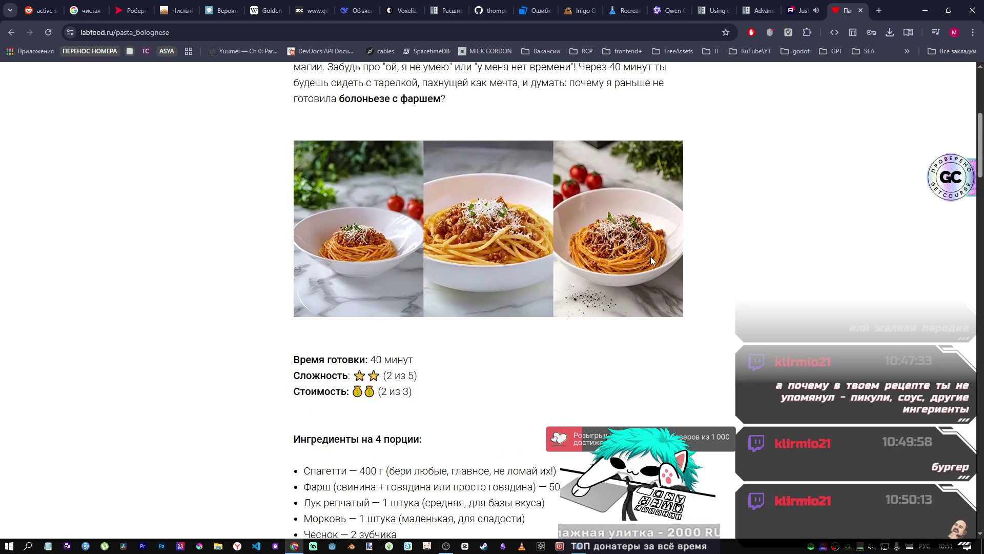
scroll(448, 358, "down", 1)
left_click_drag(368, 308, 385, 308)
left_click(512, 331)
scroll(495, 340, "down", 4)
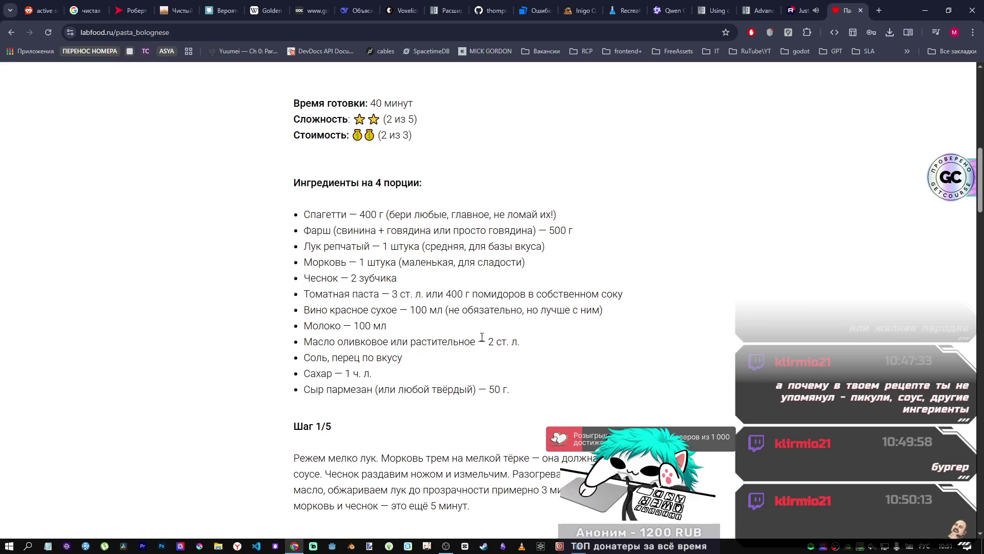
Step: Highlight the spaghetti 400 g and minced meat 500 г ingredient lines
left_click_drag(394, 213, 555, 212)
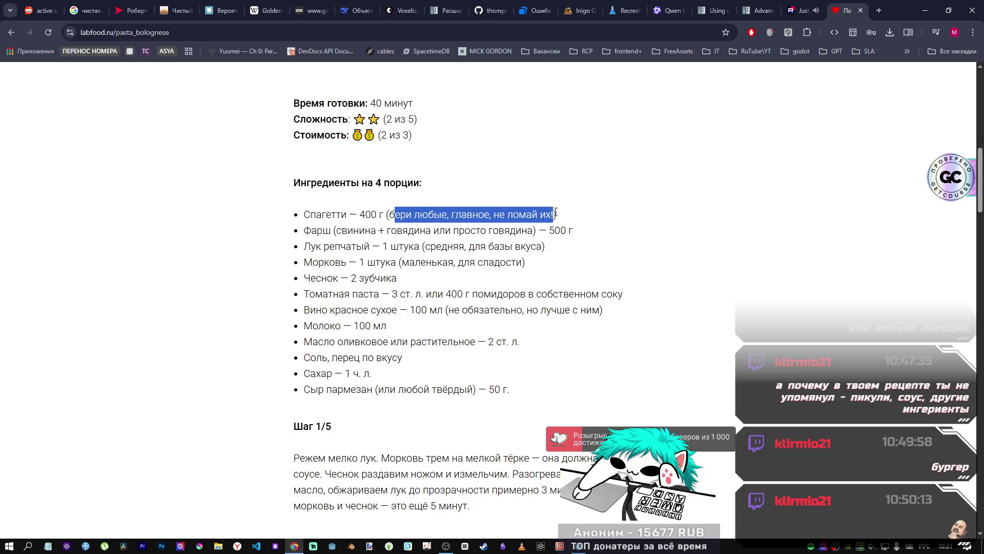
left_click(324, 222)
left_click_drag(306, 214, 380, 212)
scroll(381, 213, "up", 5)
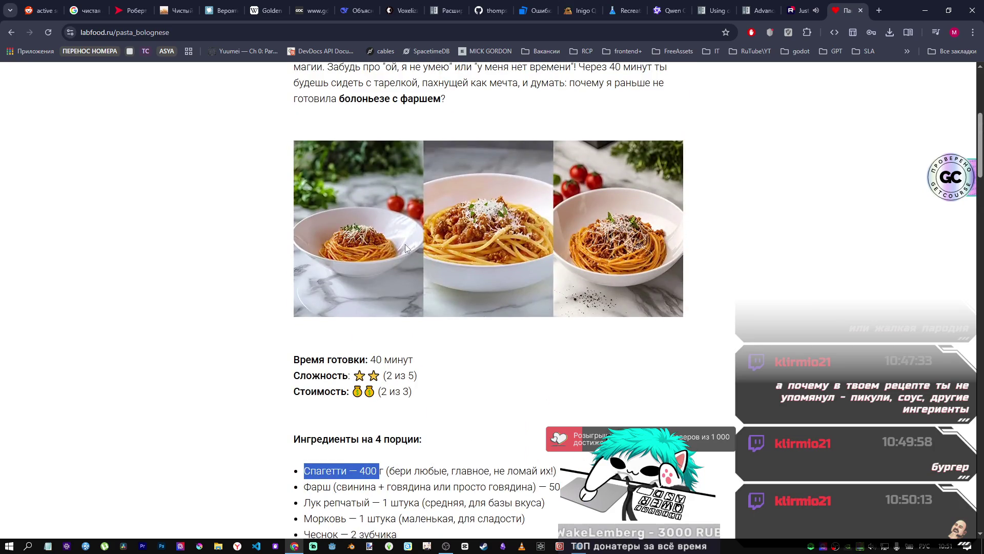
scroll(327, 290, "down", 5)
left_click(317, 209)
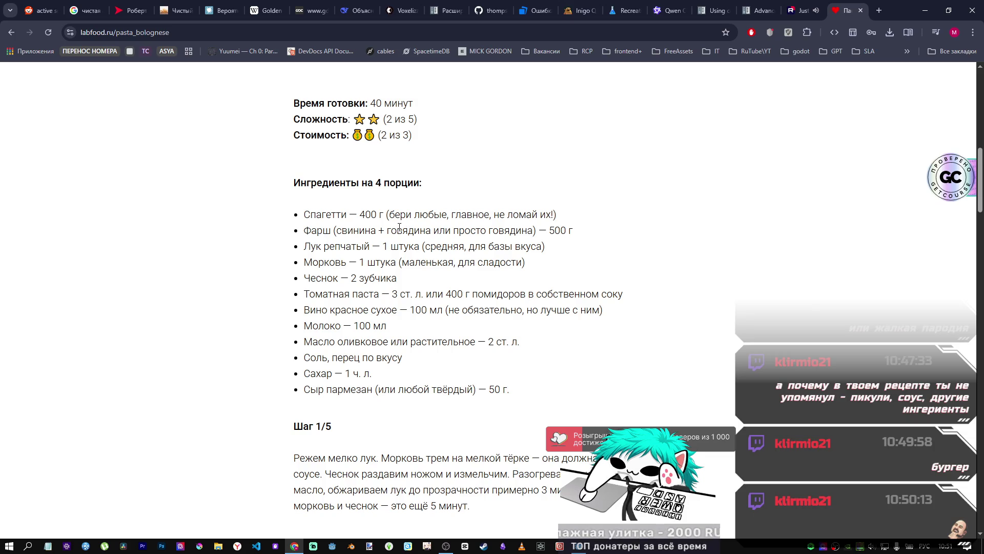
left_click_drag(377, 216, 304, 216)
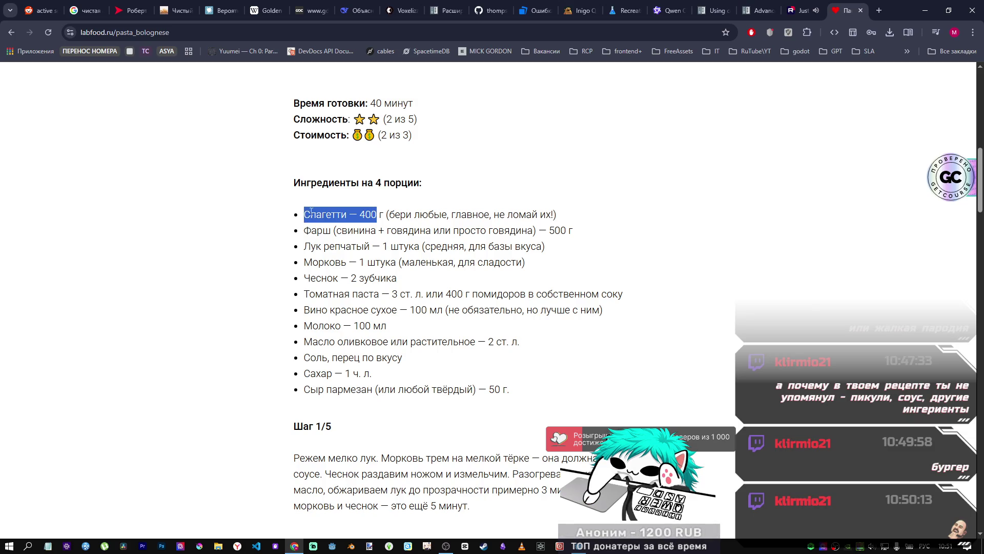
mouse_move(574, 235)
left_mouse_down()
mouse_move(525, 232)
mouse_move(573, 232)
left_mouse_up()
left_click(550, 235)
left_click(573, 232)
scroll(306, 241, "down", 1)
Step: Highlight the tomato paste, red wine 100 мл, olive oil, and salt and pepper lines
left_click_drag(306, 241, 640, 248)
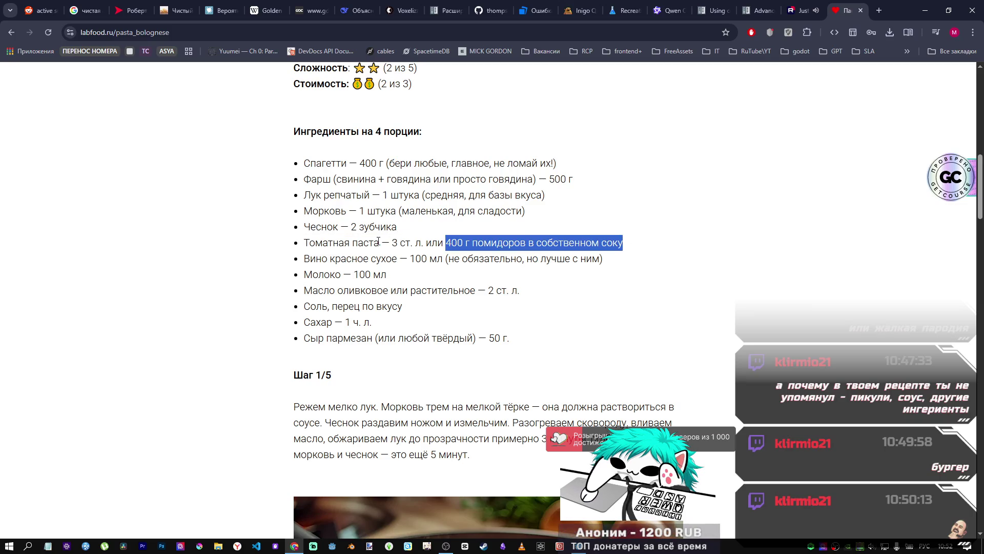
scroll(381, 241, "down", 2)
left_click_drag(310, 156, 430, 158)
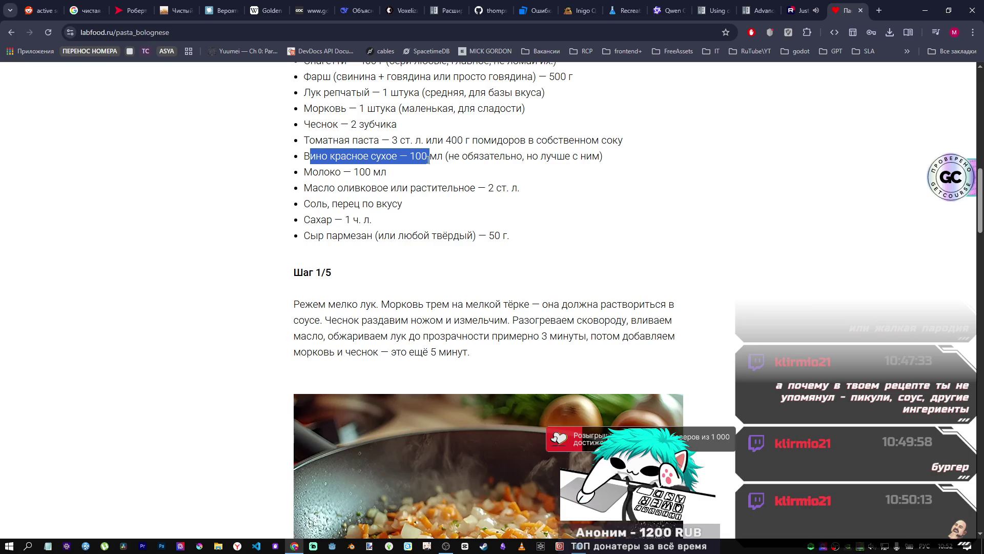
scroll(409, 183, "up", 1)
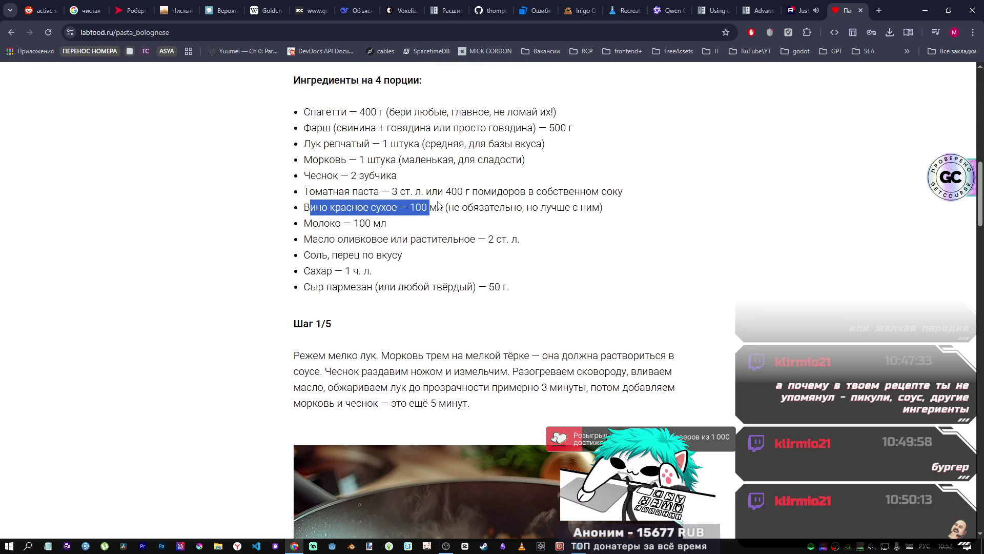
left_click_drag(304, 208, 446, 210)
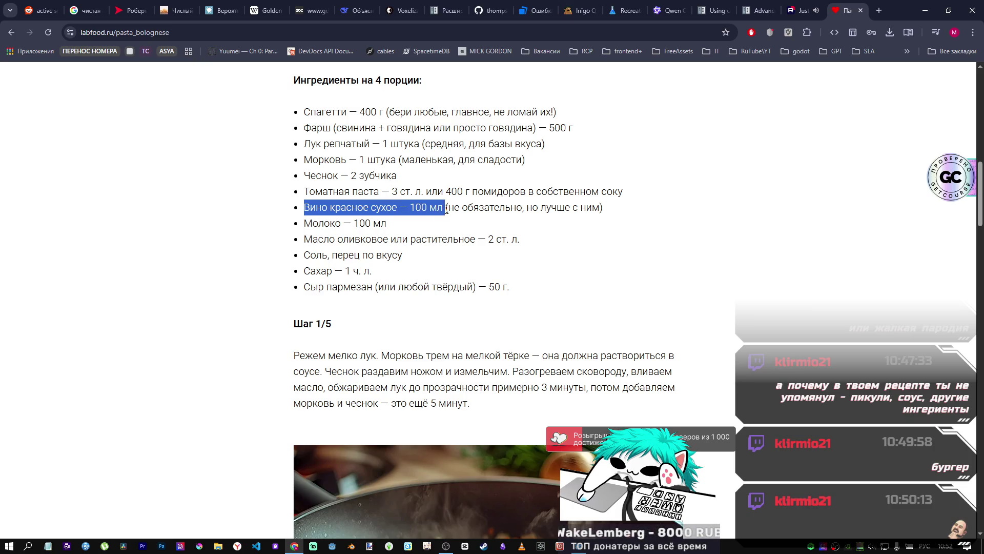
left_click_drag(306, 223, 387, 224)
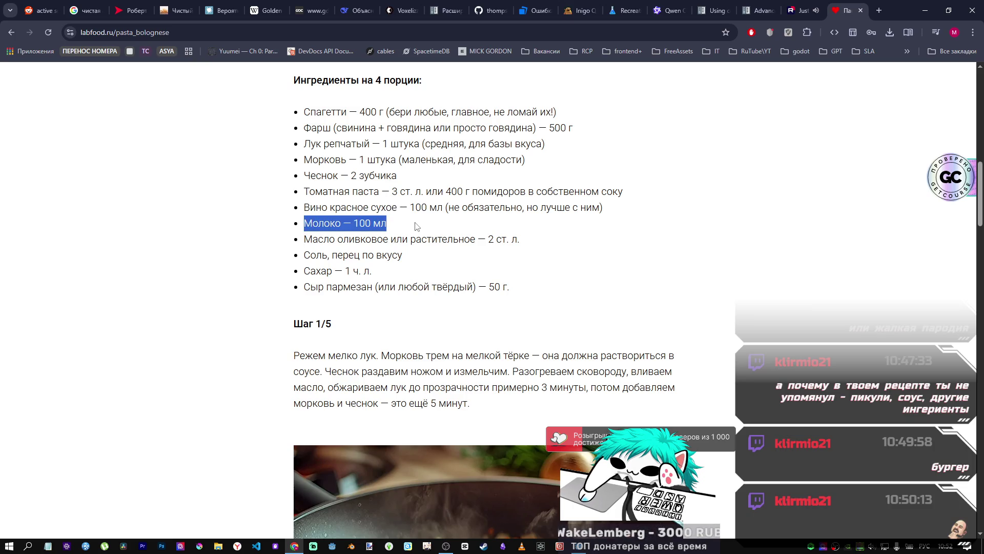
scroll(405, 225, "down", 1)
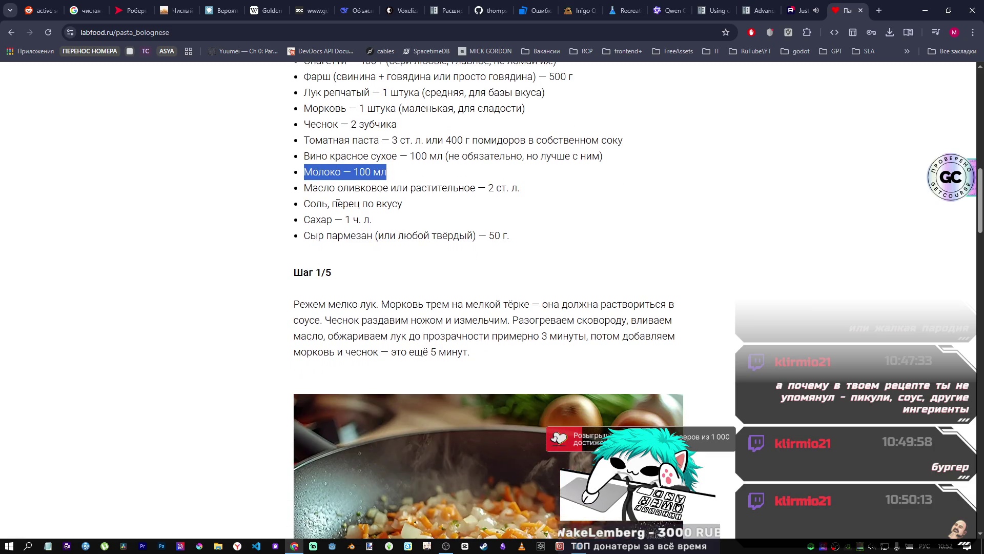
mouse_move(305, 188)
left_mouse_down()
mouse_move(404, 205)
mouse_move(531, 195)
left_mouse_up()
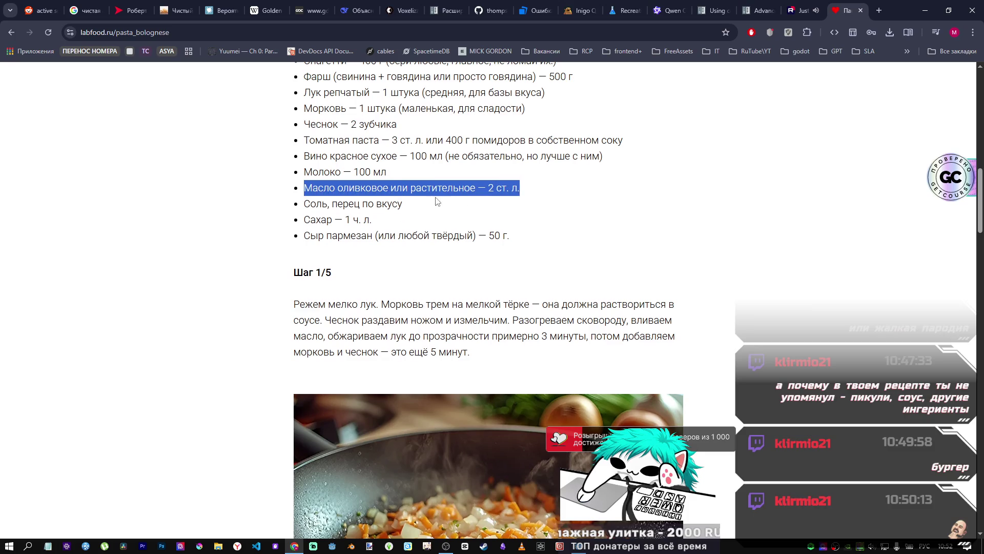
scroll(375, 201, "down", 1)
scroll(372, 195, "up", 2)
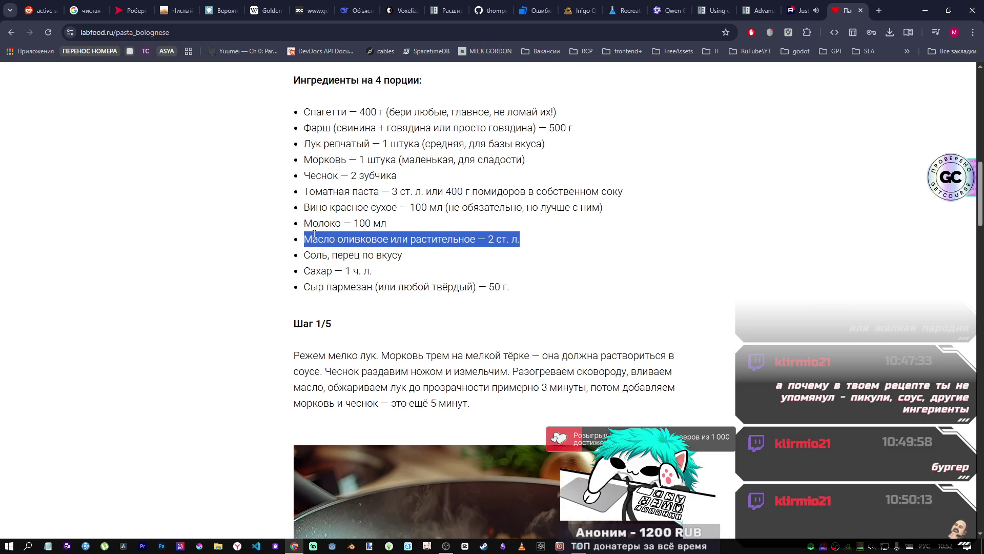
left_click_drag(310, 254, 416, 265)
Step: Highlight the next ingredient lines, including the sugar line and its spoon measure
scroll(411, 262, "down", 2)
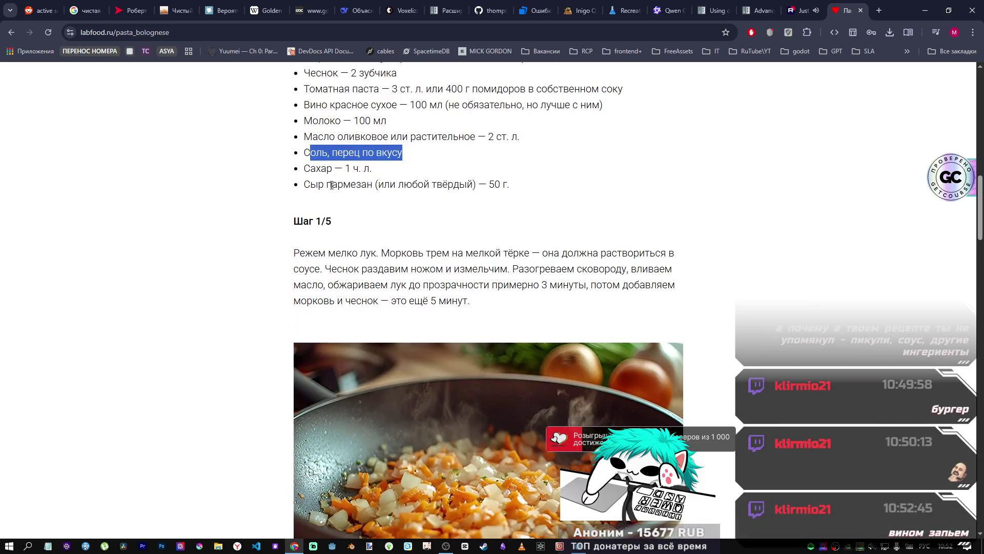
left_click_drag(306, 154, 407, 156)
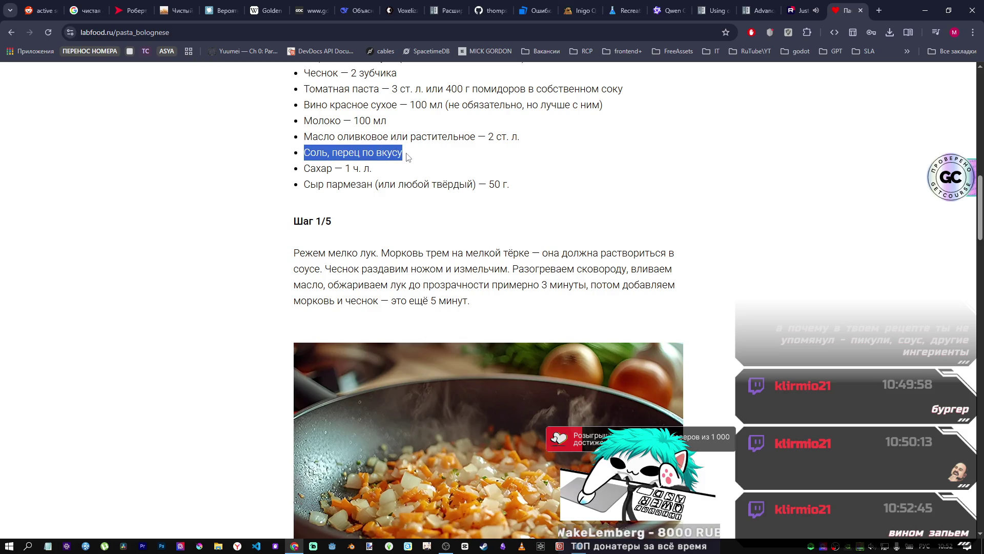
scroll(306, 181, "up", 1)
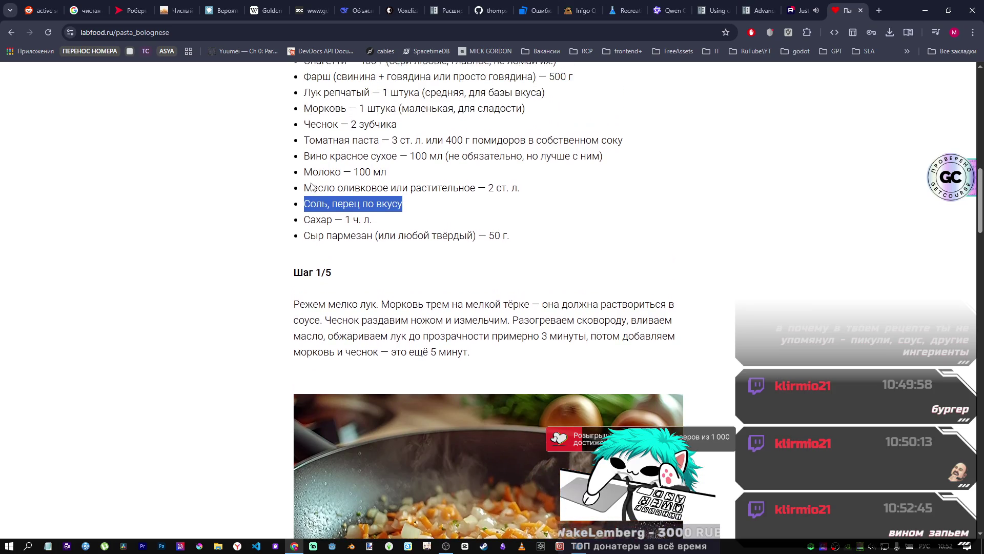
left_click_drag(305, 236, 524, 236)
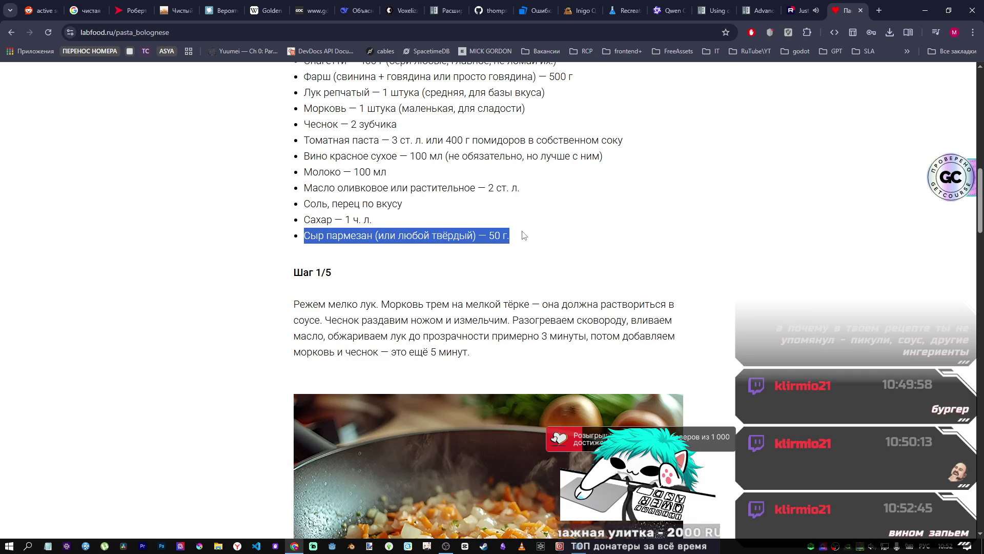
left_click_drag(303, 220, 401, 227)
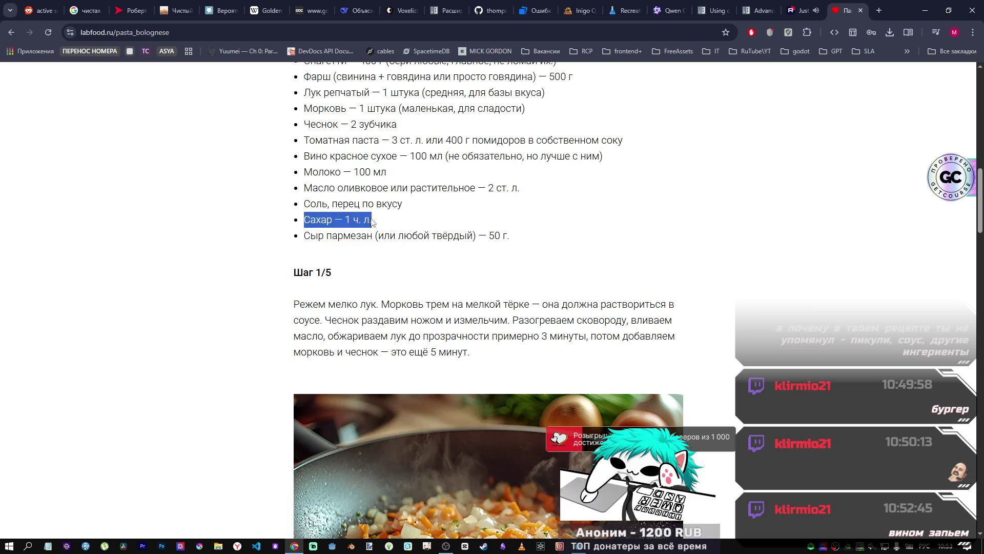
mouse_move(353, 223)
left_mouse_down()
mouse_move(392, 225)
mouse_move(300, 224)
left_mouse_up()
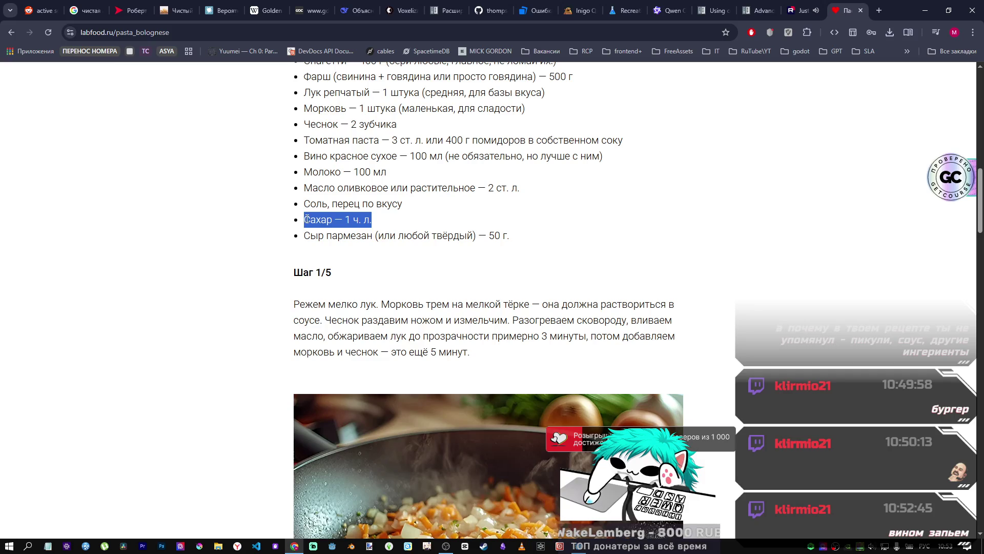
left_click(416, 220)
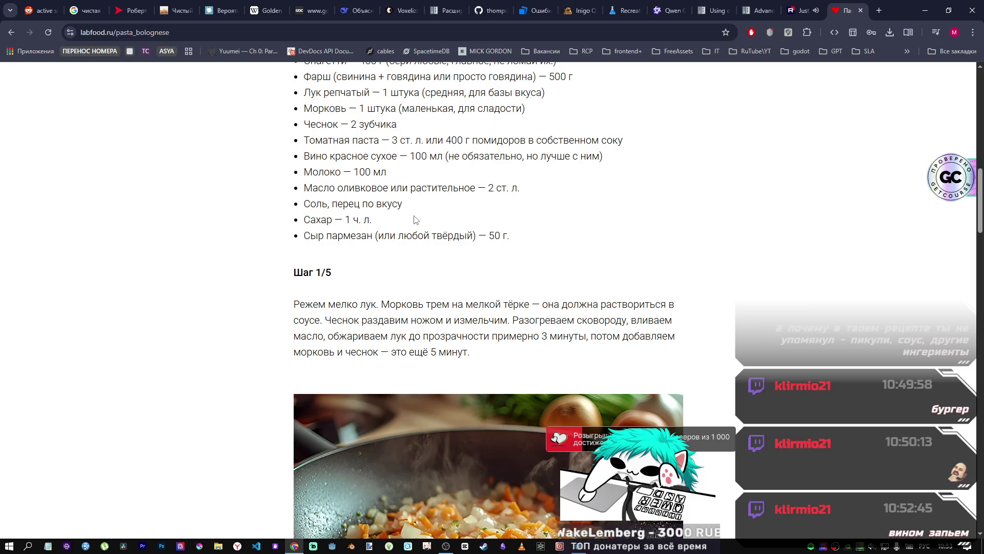
Step: Highlight the carrot and garlic lines, then the salt and pepper line, and clear the selection
scroll(409, 227, "up", 2)
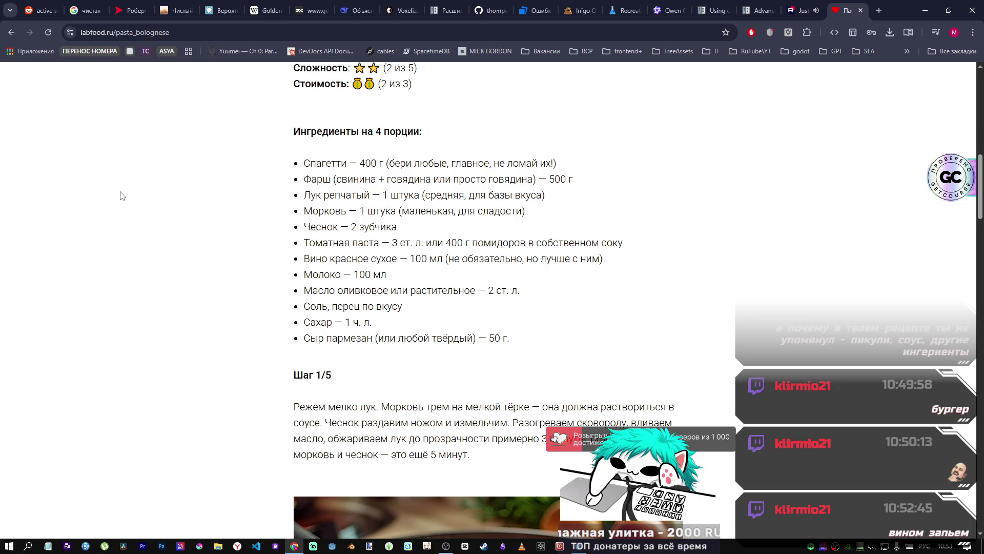
scroll(424, 237, "up", 2)
scroll(376, 210, "down", 3)
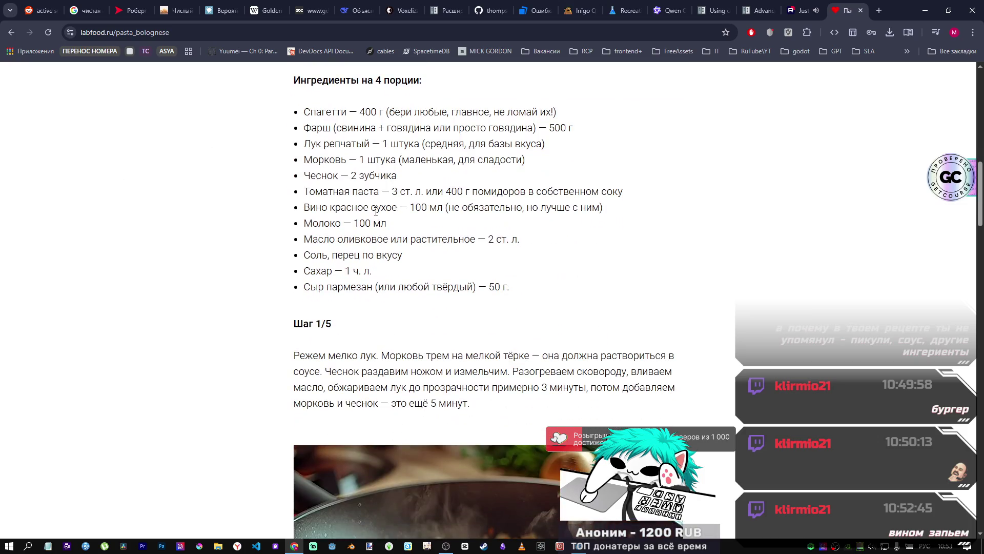
left_click_drag(438, 220, 305, 159)
left_click(331, 179)
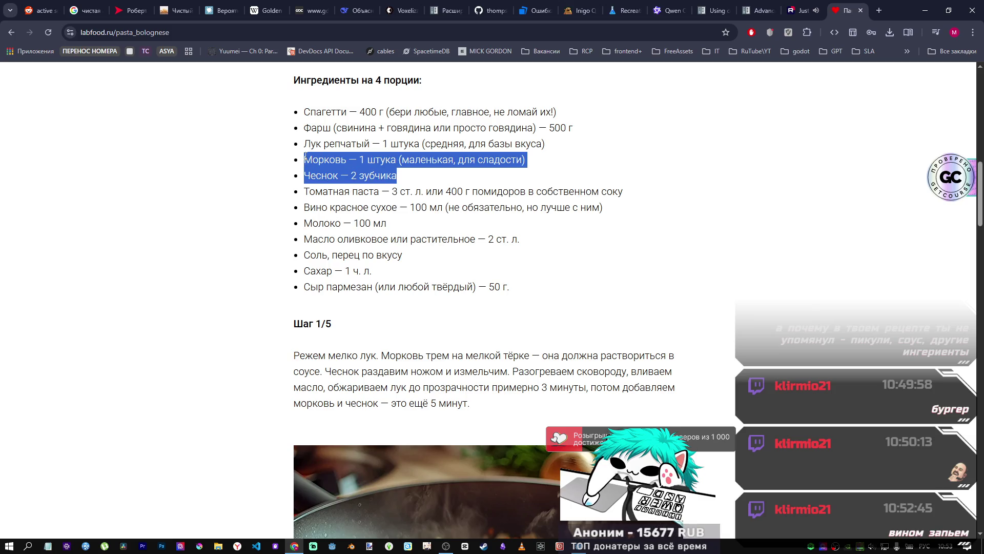
scroll(407, 179, "down", 2)
left_click(413, 160)
left_click_drag(413, 160, 308, 152)
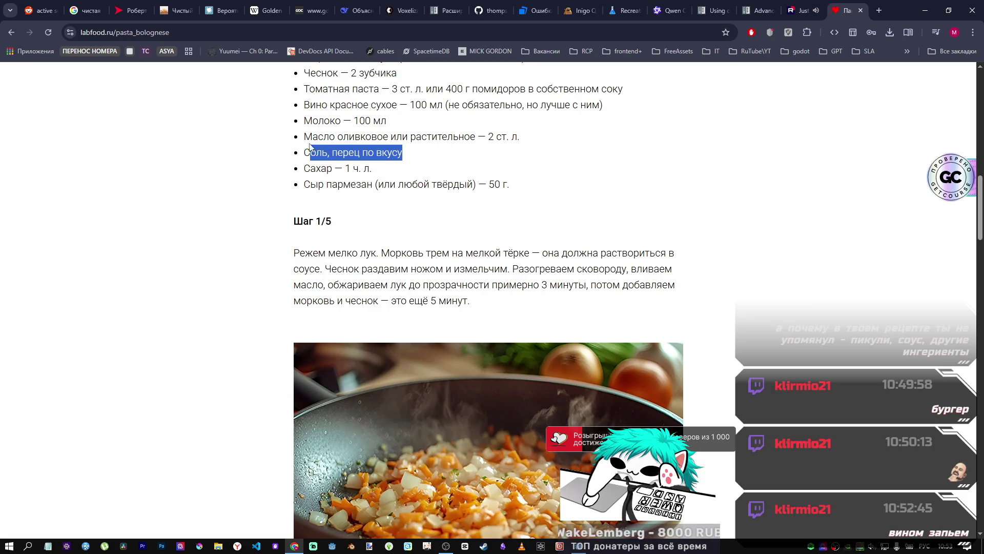
left_click(382, 153)
Step: Select the whole page address so a new search can be entered
left_click(683, 32)
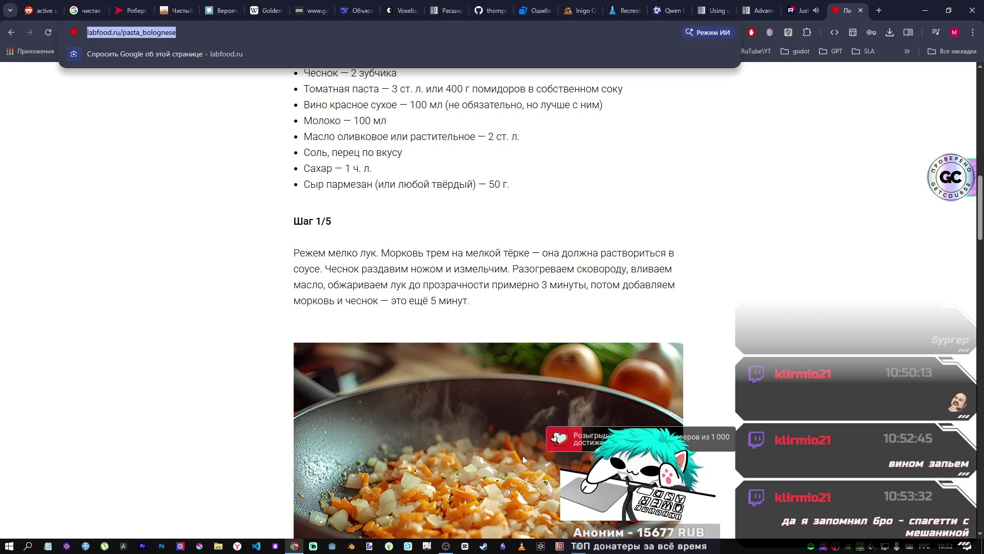
scroll(606, 127, "up", 4)
left_click(195, 31)
Step: Search for 'банка намешанных специй с томатом', accept the corrected spelling, and show Images results
key("ctrl+a")
key("BackSpace")
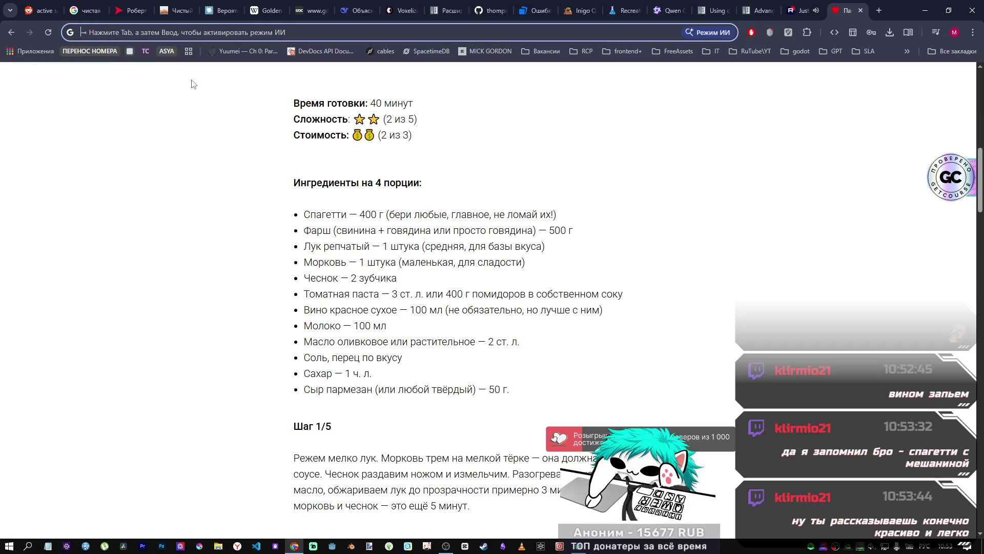
type("банка ")
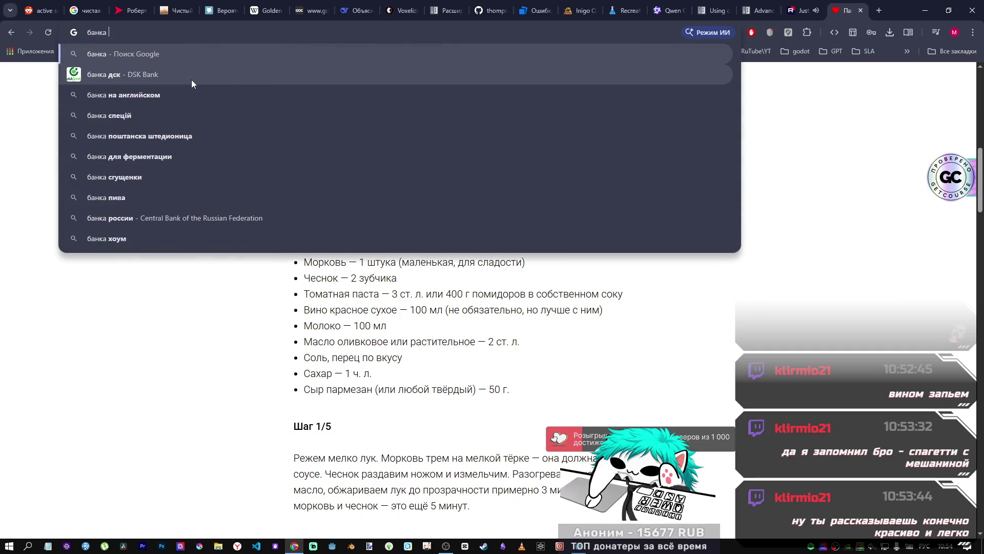
type("намешан")
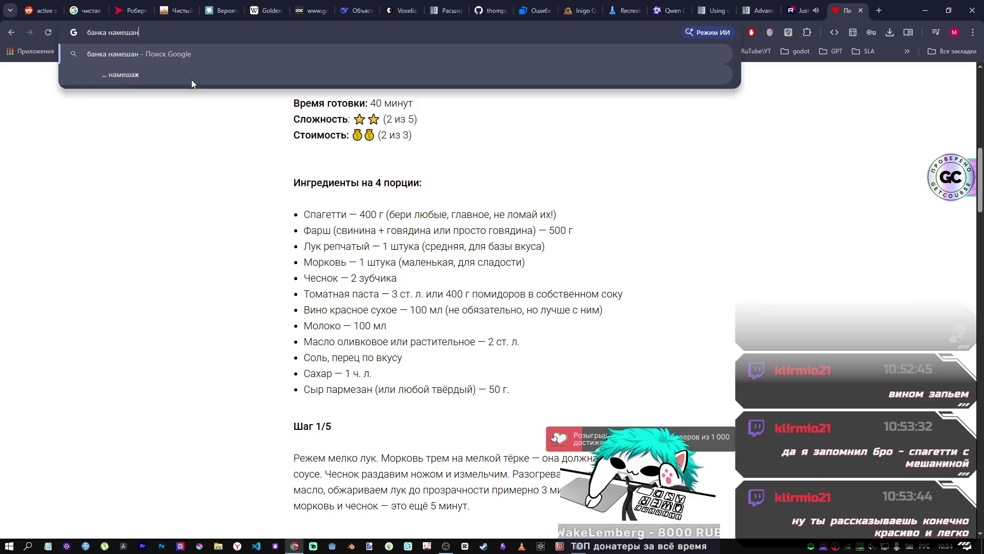
type("ных специй ")
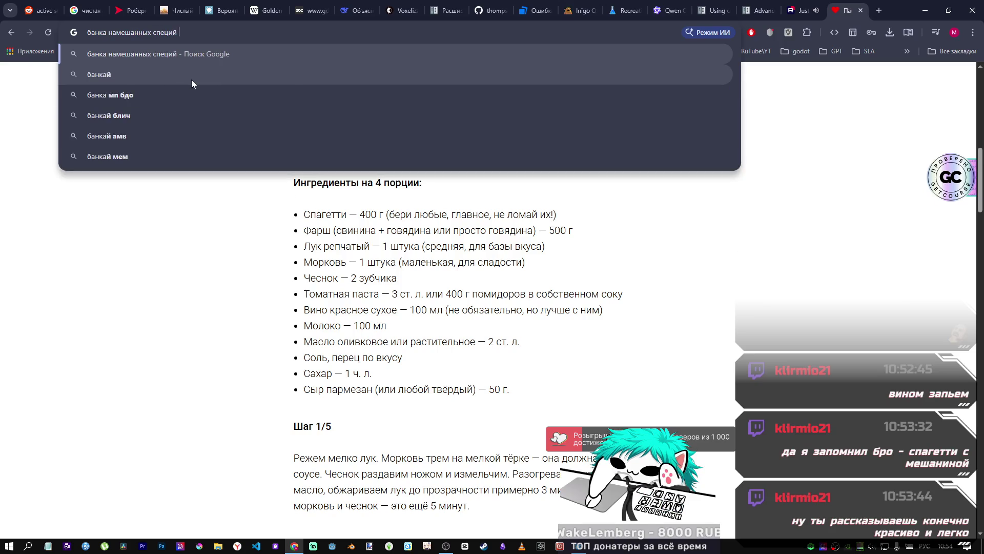
type("с томатом")
key("Return")
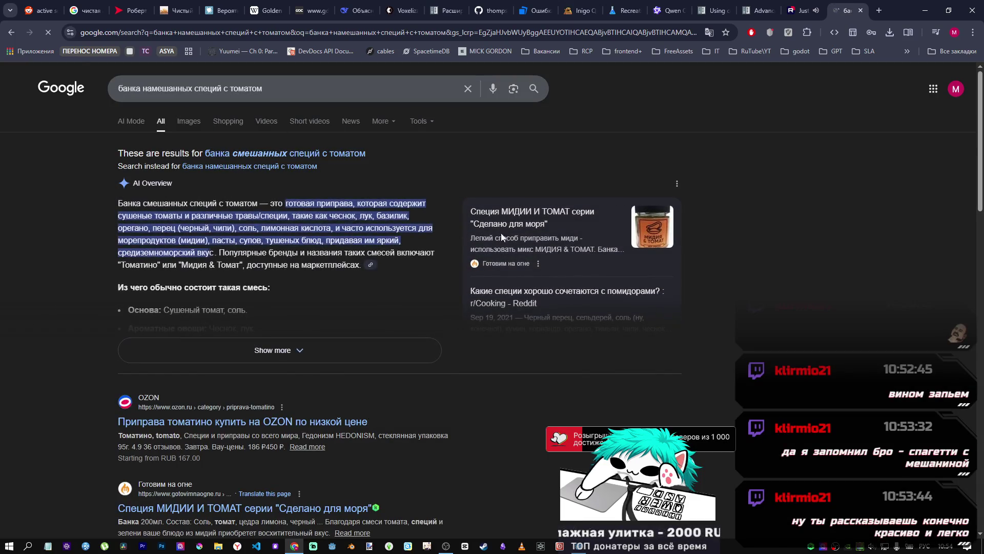
left_click(257, 155)
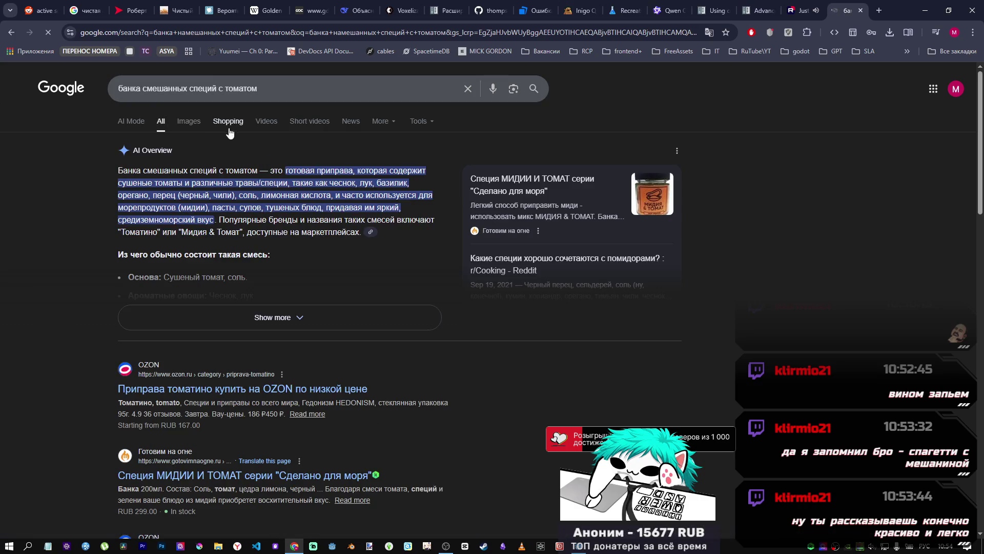
left_click(190, 121)
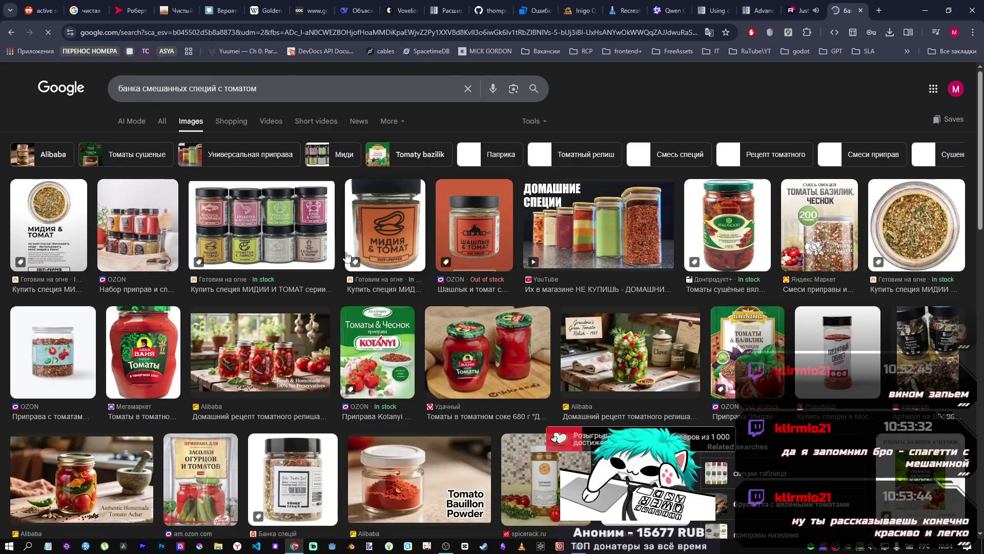
Step: Preview the Дядя Ваня tomato jar, PrimeMeat spice shaker and dried tomatoes jar images
scroll(491, 303, "down", 3)
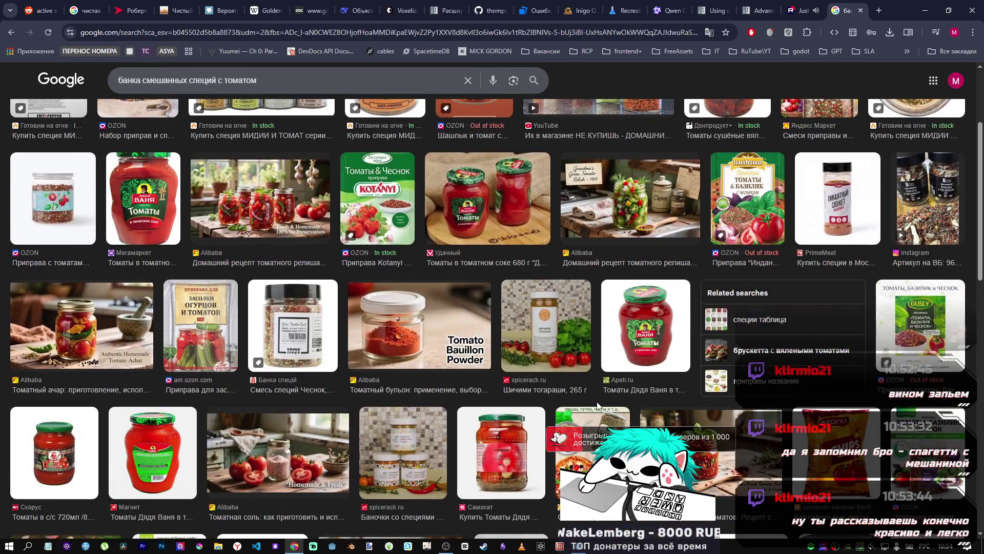
scroll(647, 341, "down", 3)
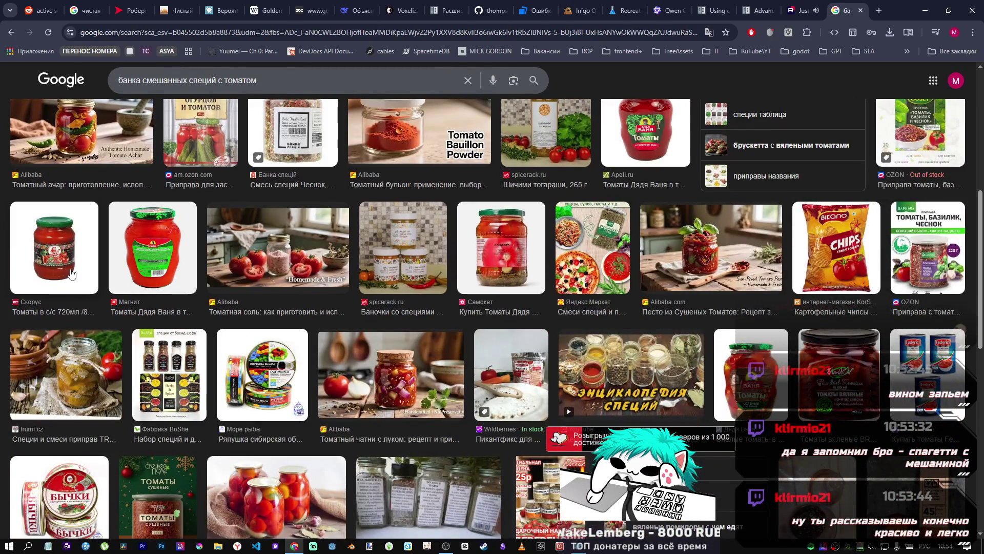
scroll(647, 251, "up", 2)
left_click(647, 251)
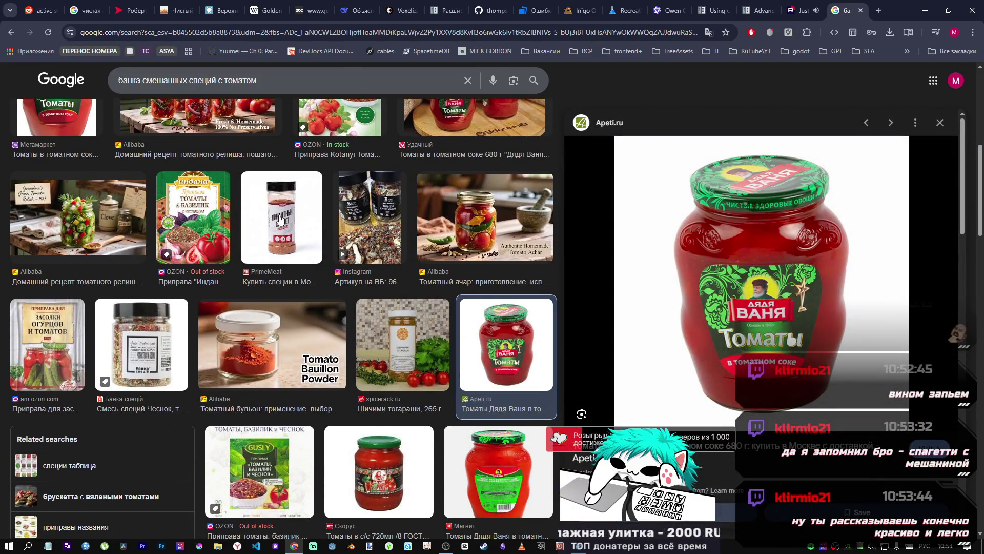
left_click(279, 220)
scroll(379, 287, "down", 5)
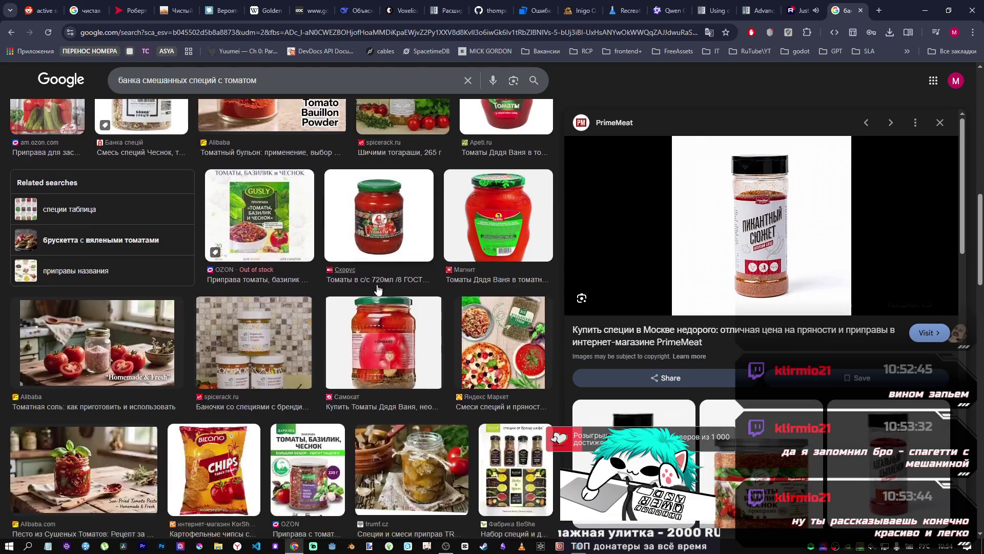
left_click(500, 236)
scroll(245, 275, "down", 5)
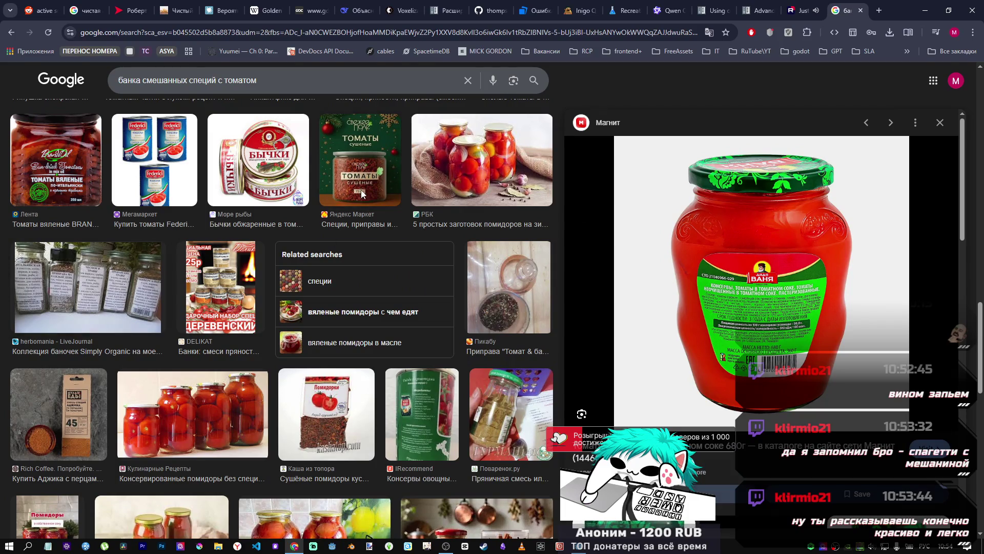
left_click(360, 191)
Step: Preview the Килька, Соус Крымский and Тунец МАГУРО jar images
scroll(359, 256, "down", 7)
left_click(351, 307)
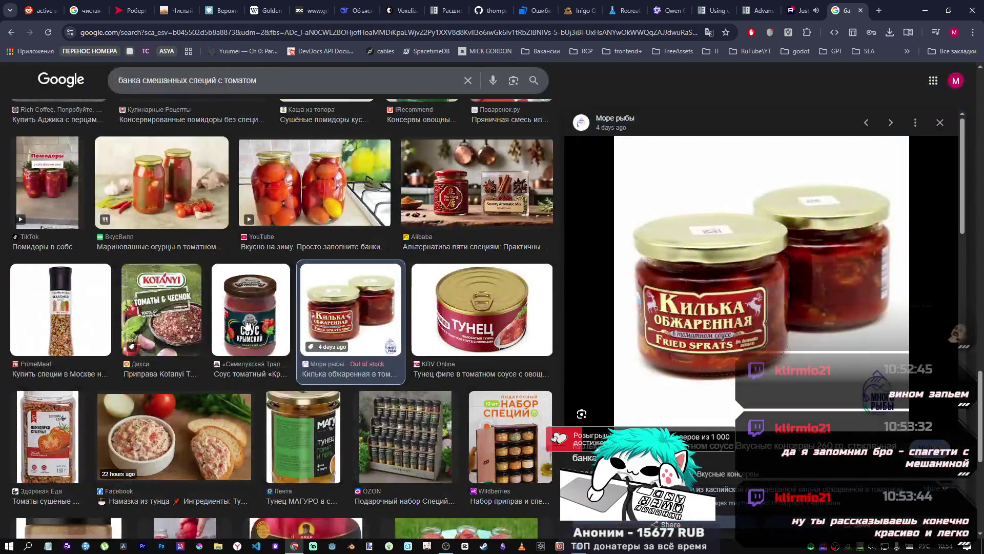
left_click(246, 323)
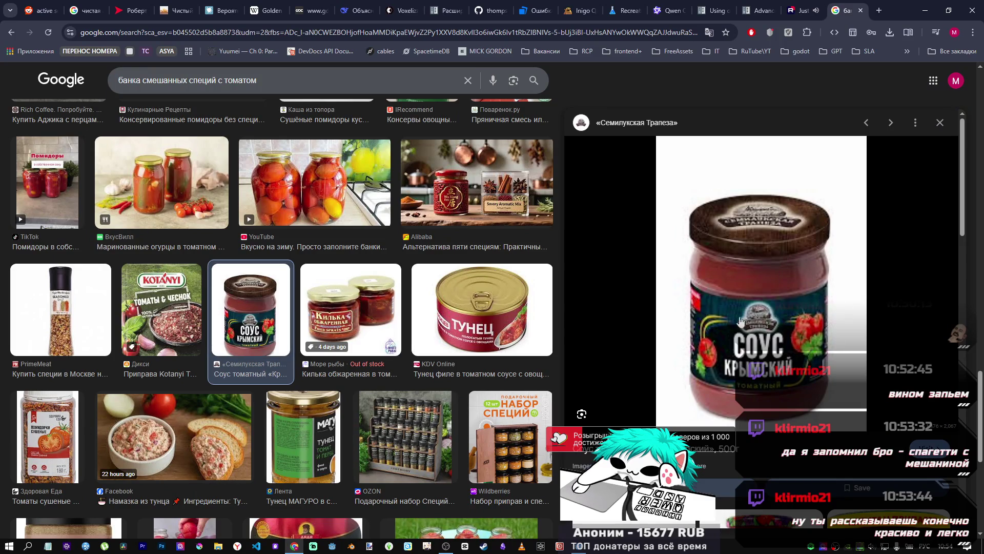
scroll(323, 302, "down", 5)
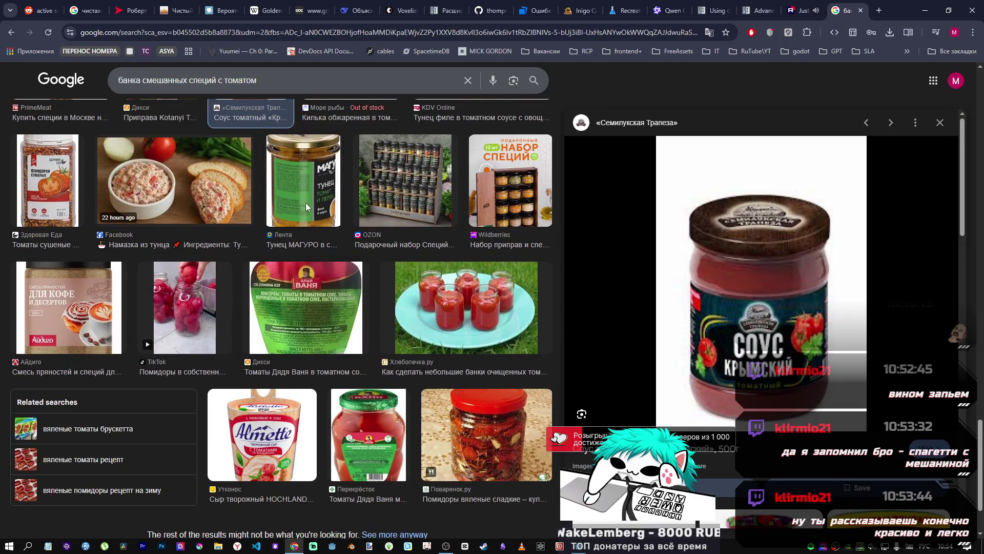
left_click(306, 203)
scroll(426, 410, "down", 1)
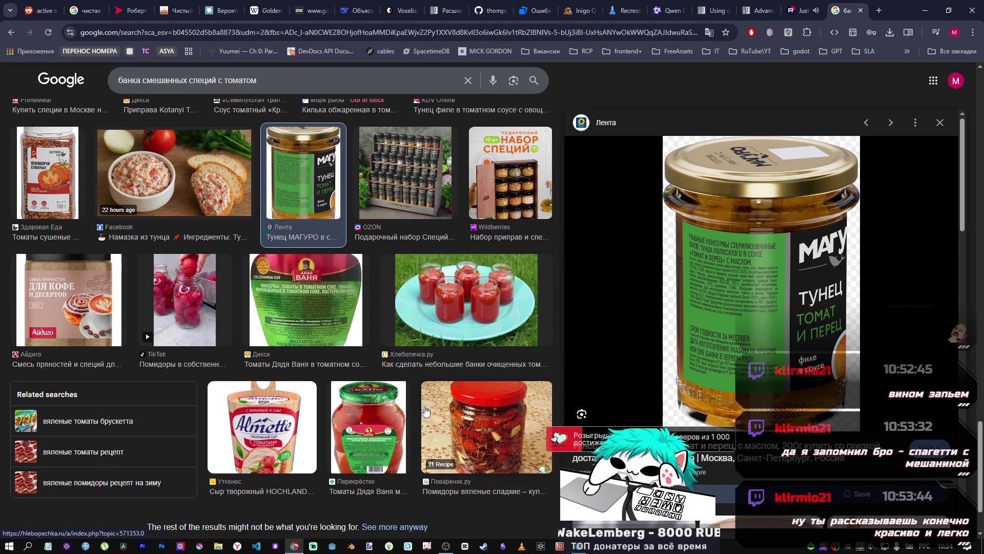
scroll(319, 382, "down", 2)
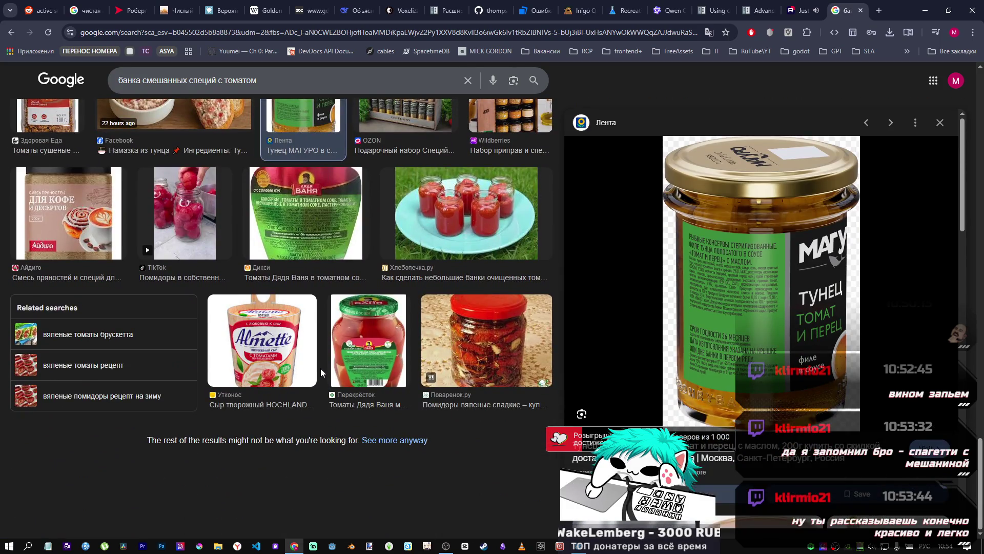
scroll(318, 362, "down", 5)
scroll(323, 369, "up", 10)
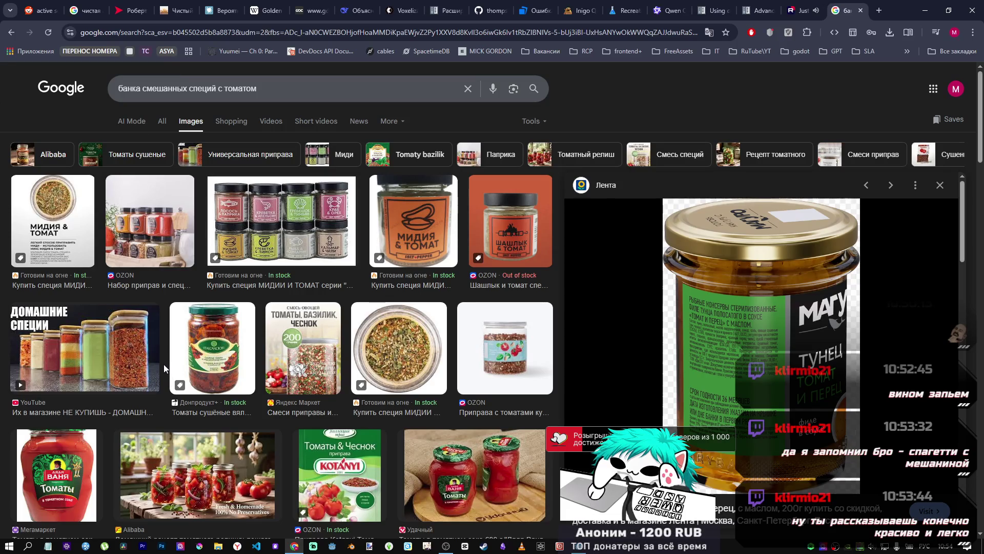
Step: Filter the images to Универсальная приправа and preview a universal spice mix jar
left_click_drag(257, 88, 194, 86)
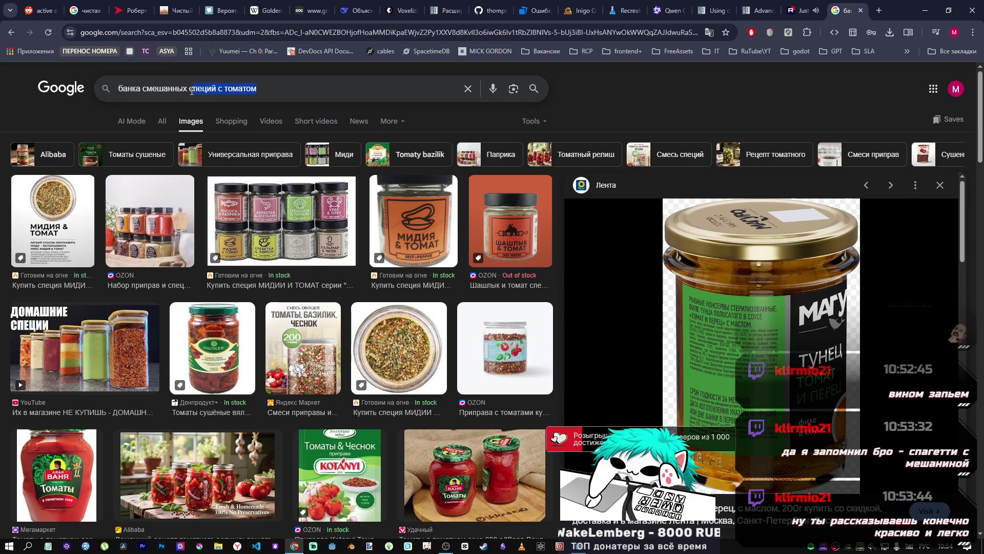
left_click(240, 159)
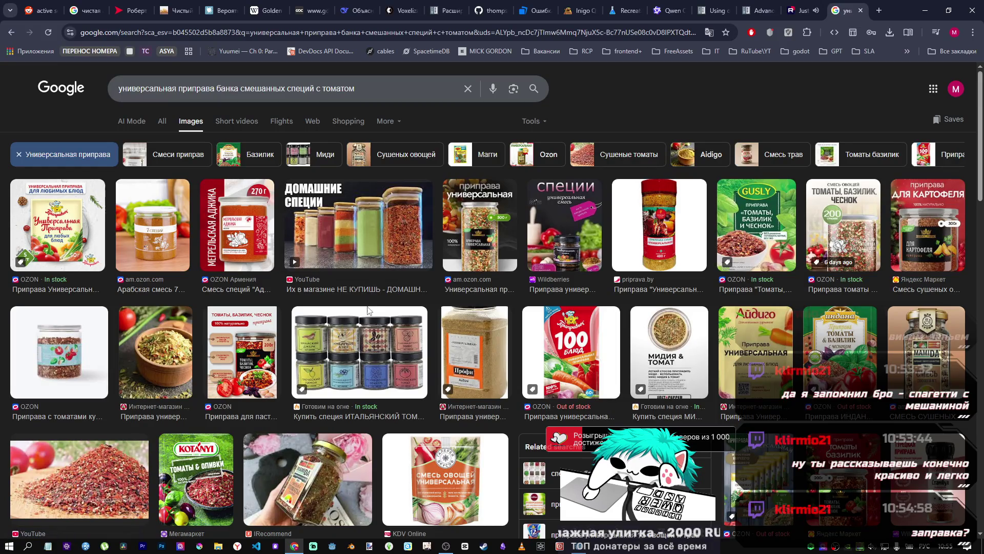
left_click(572, 259)
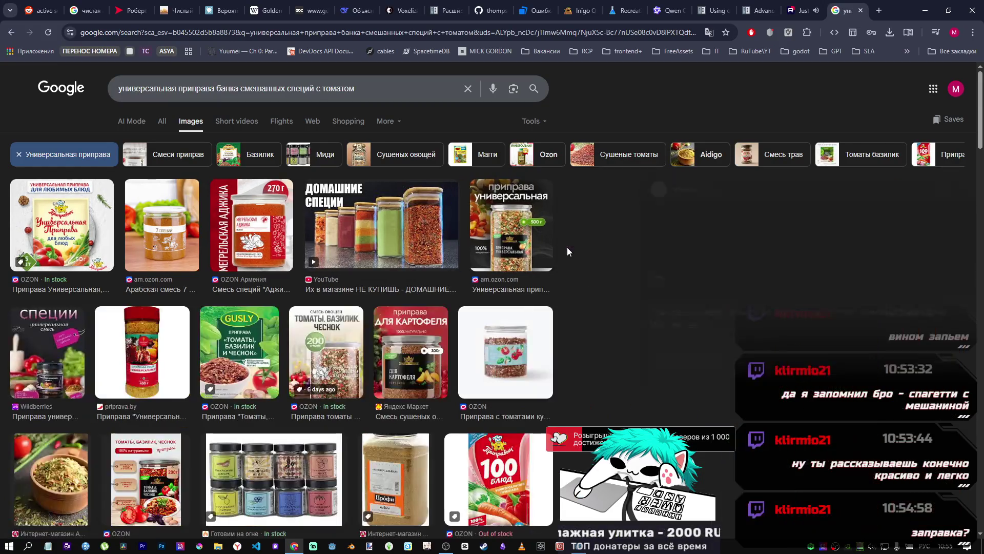
scroll(328, 261, "down", 4)
scroll(328, 262, "up", 4)
scroll(387, 259, "down", 5)
scroll(387, 259, "down", 1)
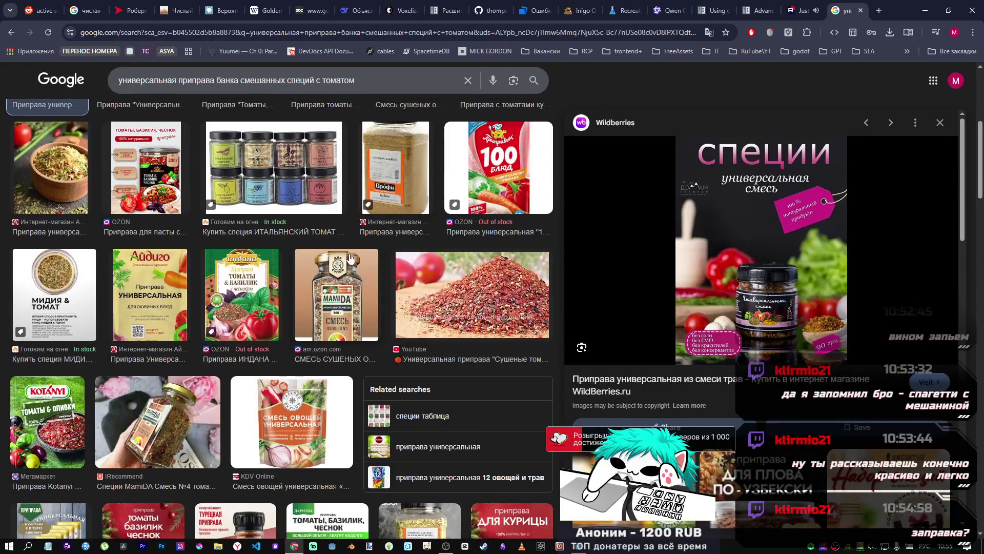
scroll(384, 230, "up", 6)
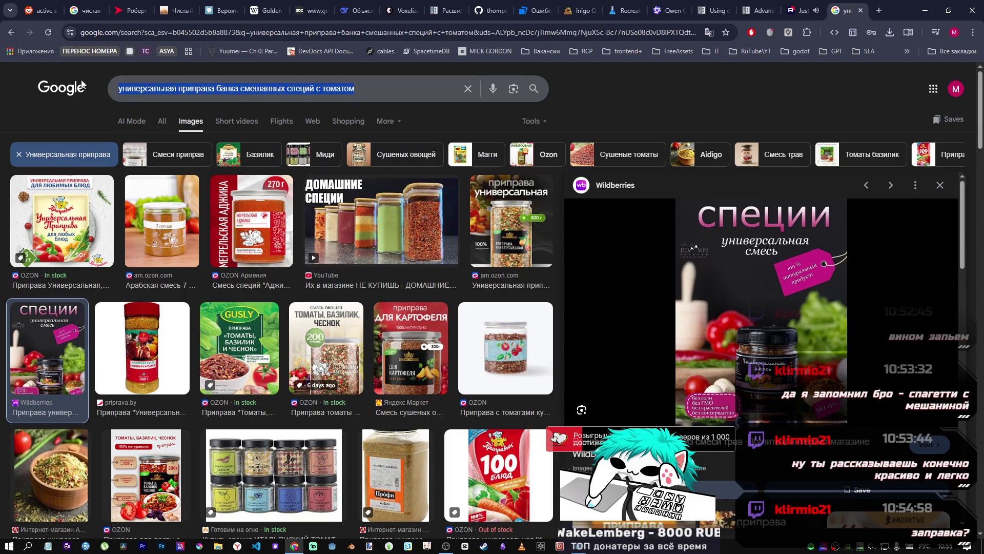
mouse_move(344, 89)
left_mouse_down()
mouse_move(394, 98)
mouse_move(156, 101)
mouse_move(169, 113)
mouse_move(92, 92)
mouse_move(2, 87)
left_mouse_up()
Step: Replace the query with 'заправка', then extend it to 'заправка для болонье'
type("заправка")
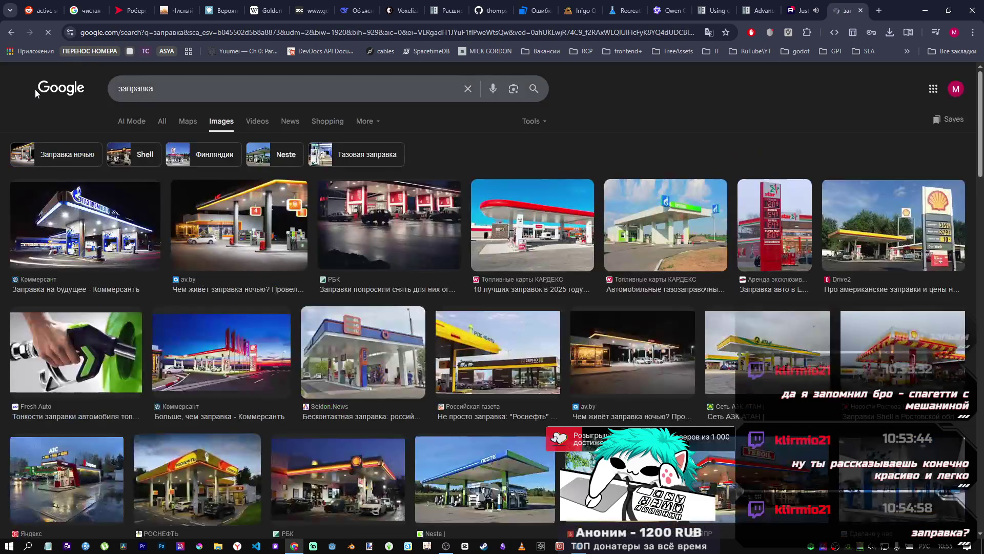
left_click(168, 95)
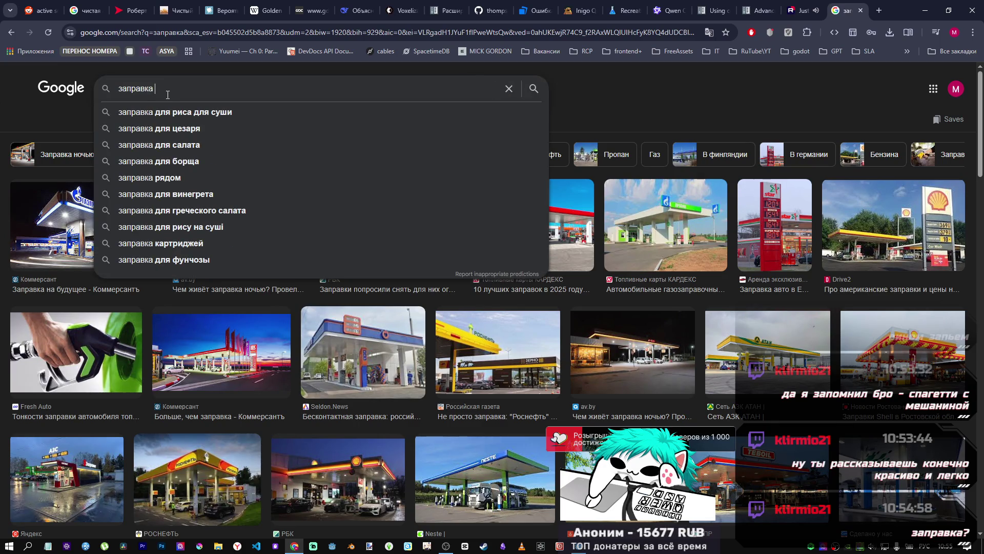
type("дл")
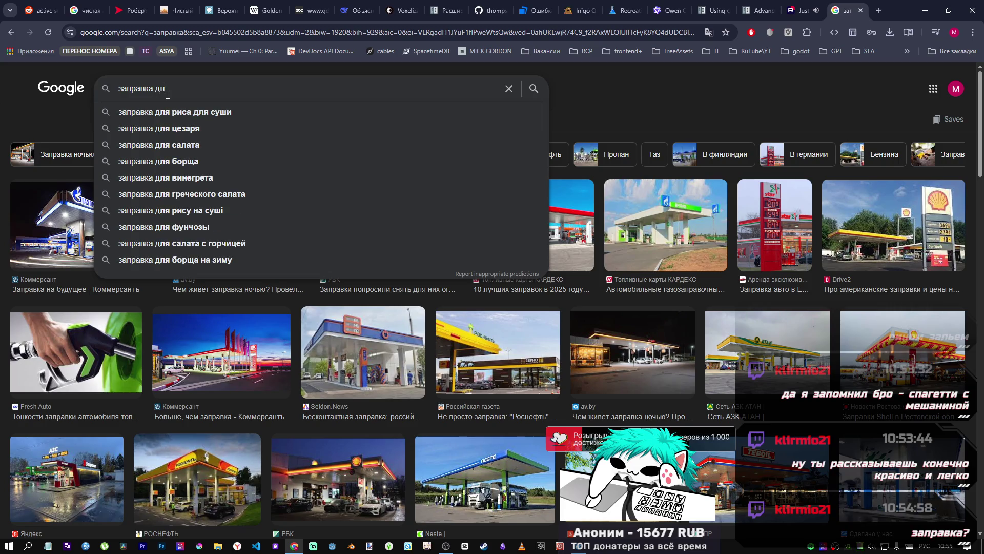
type("я болоньезе")
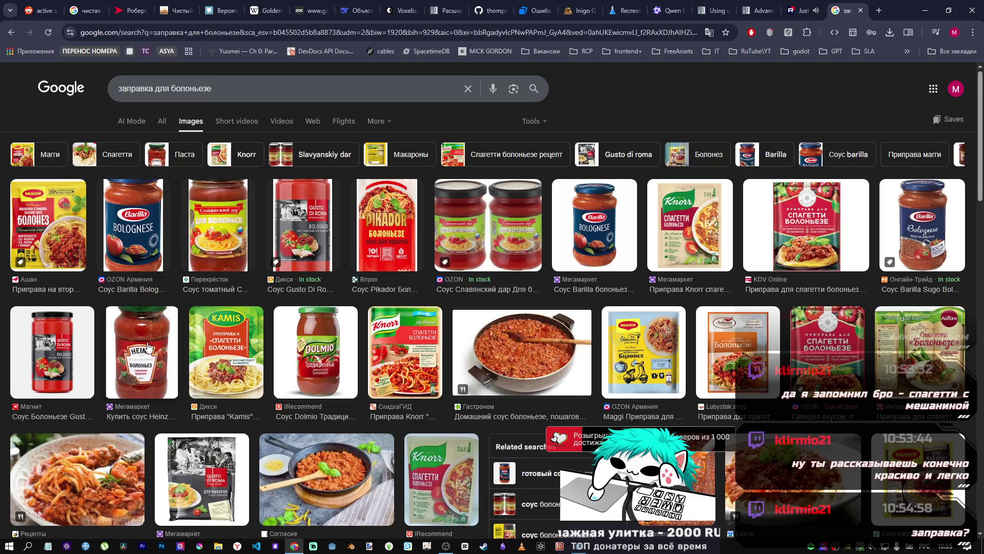
Step: Preview the Heinz, Barilla, Green доставка and Magnit bolognese sauce jars
left_click(158, 335)
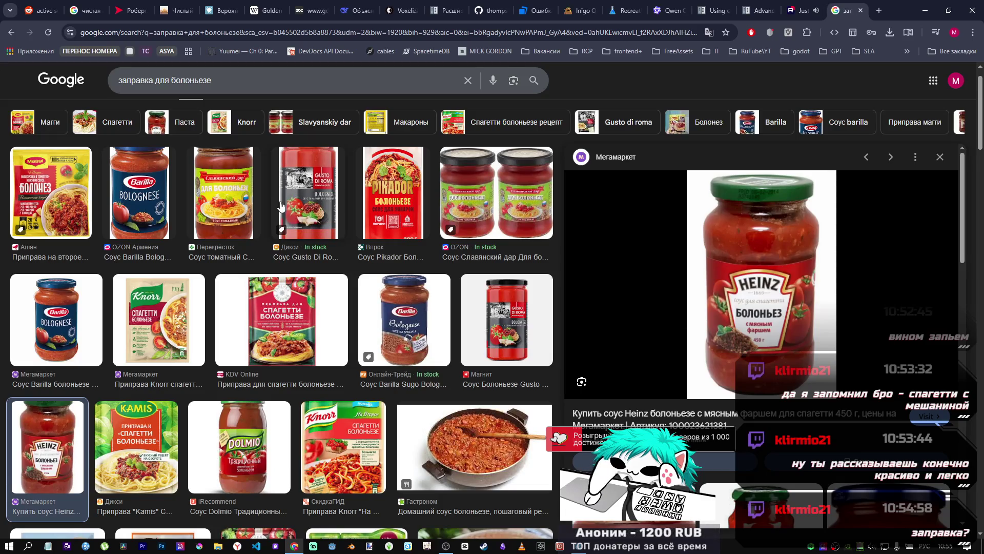
left_click(156, 202)
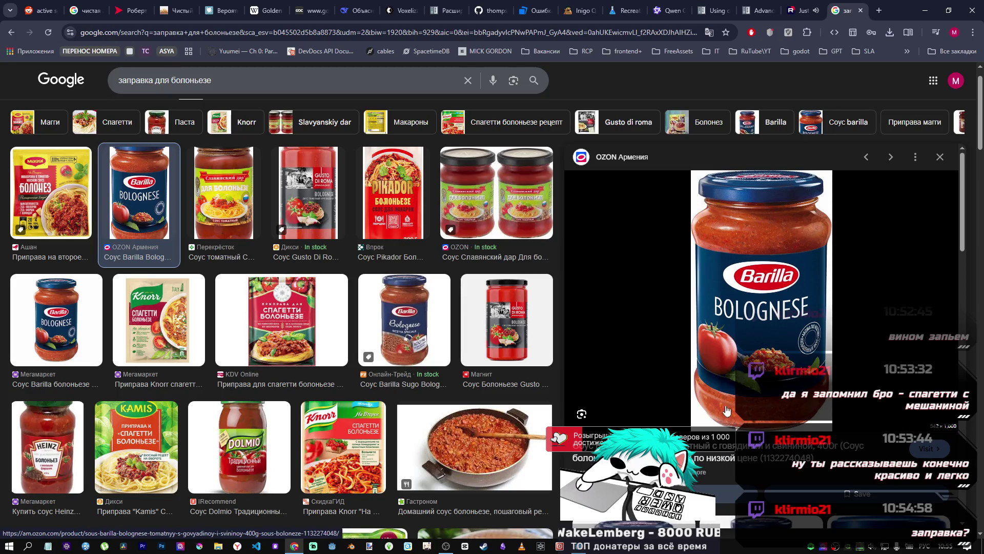
scroll(733, 250, "down", 5)
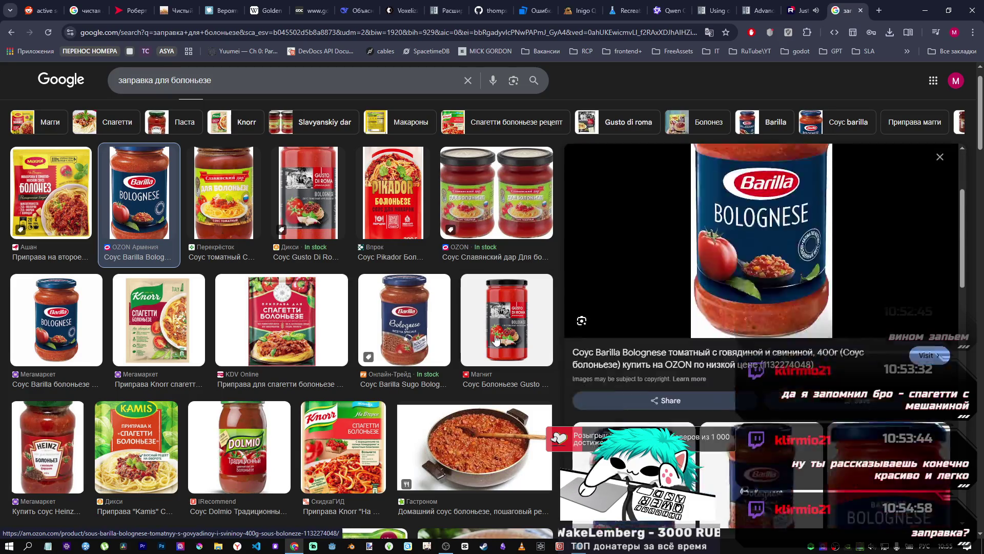
scroll(218, 322, "down", 5)
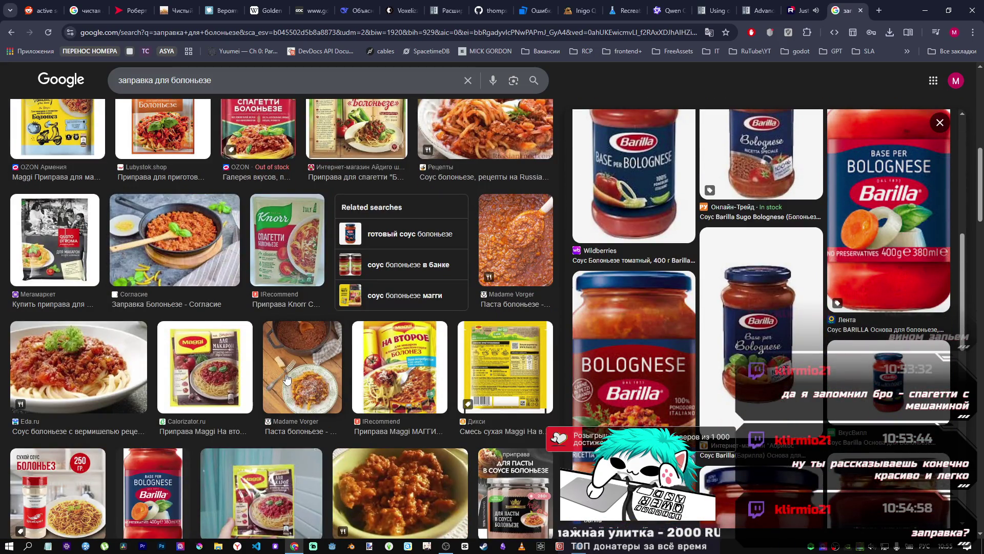
scroll(284, 377, "down", 3)
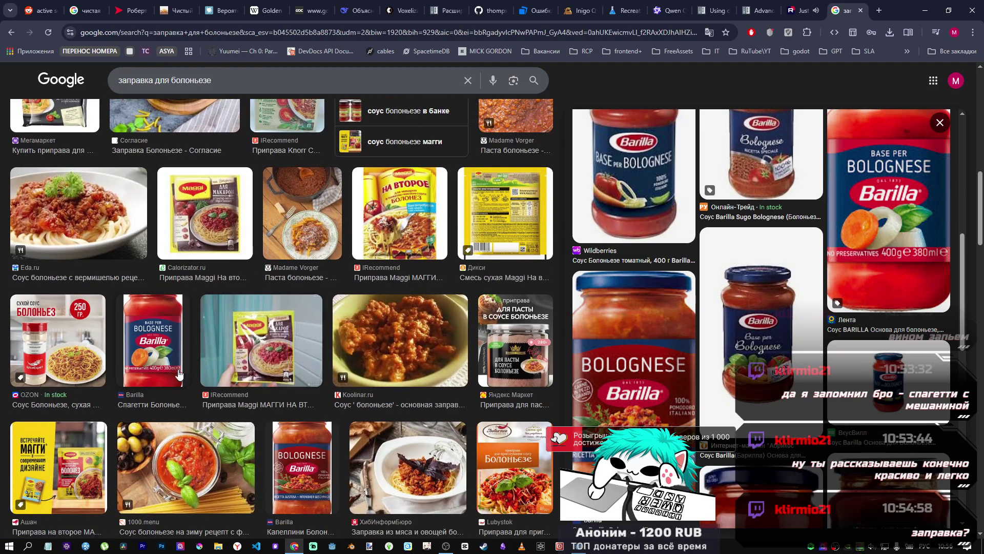
scroll(305, 454, "down", 2)
left_click(307, 384)
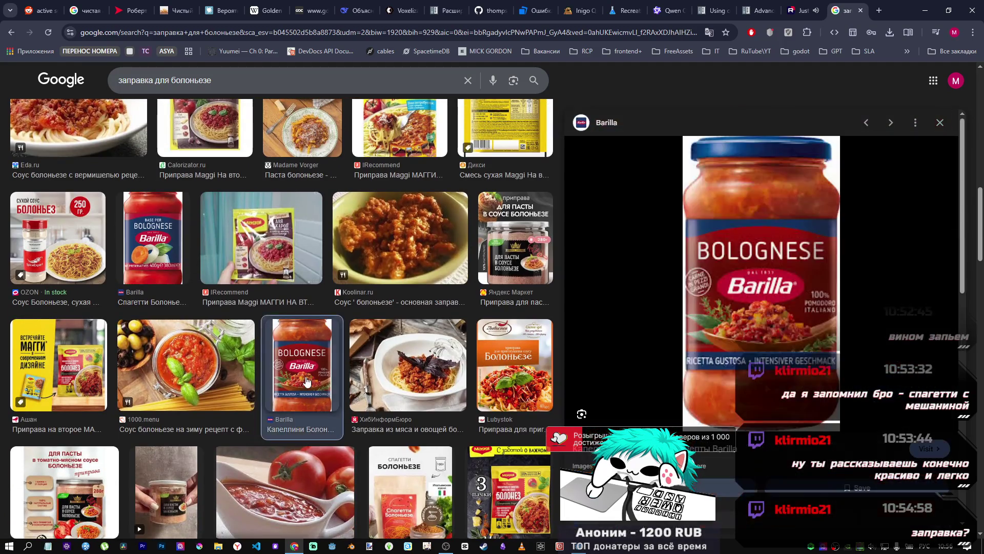
scroll(467, 380, "down", 5)
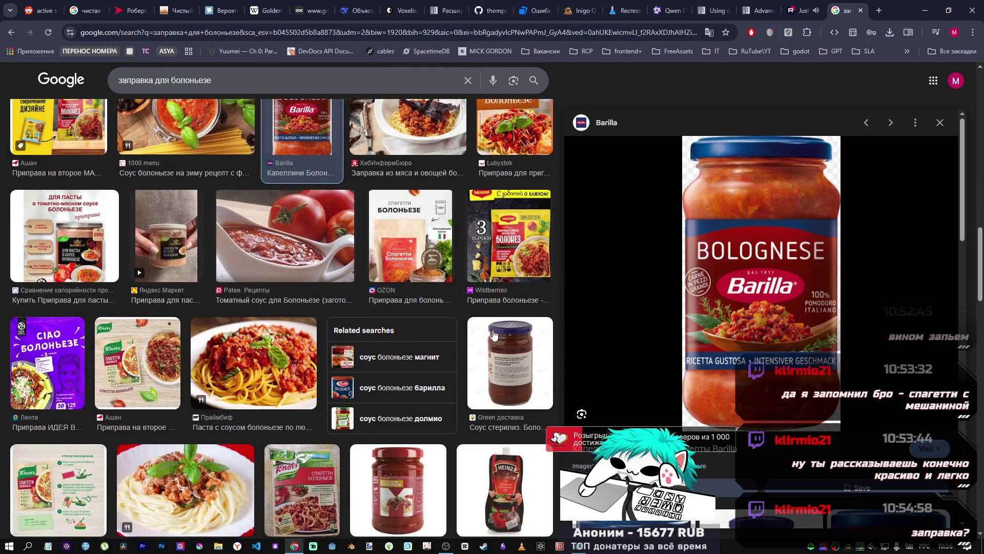
left_click(504, 346)
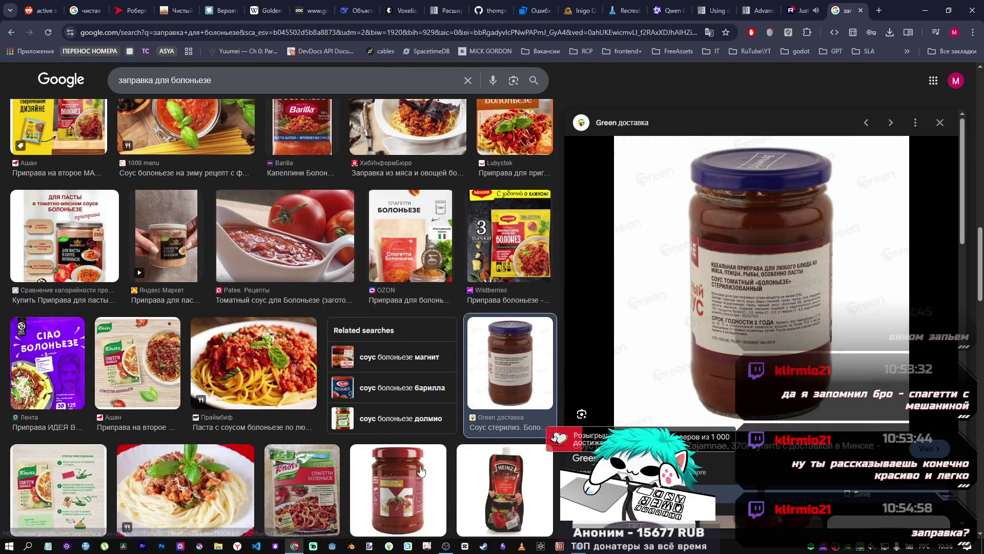
left_click(420, 469)
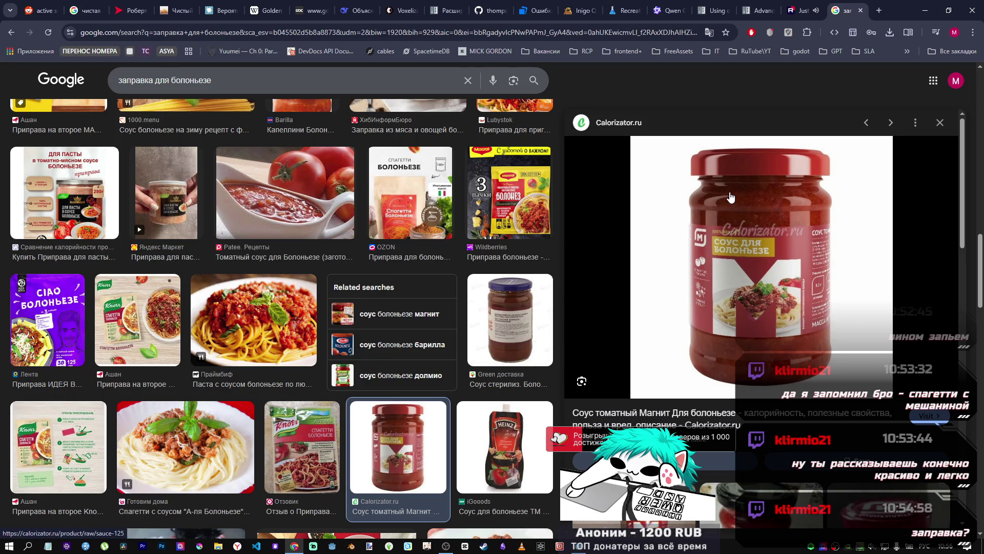
Step: Preview the dried spice, Maggi, Knorr and Праймбиф bolognese images, then close the tab
scroll(472, 367, "down", 10)
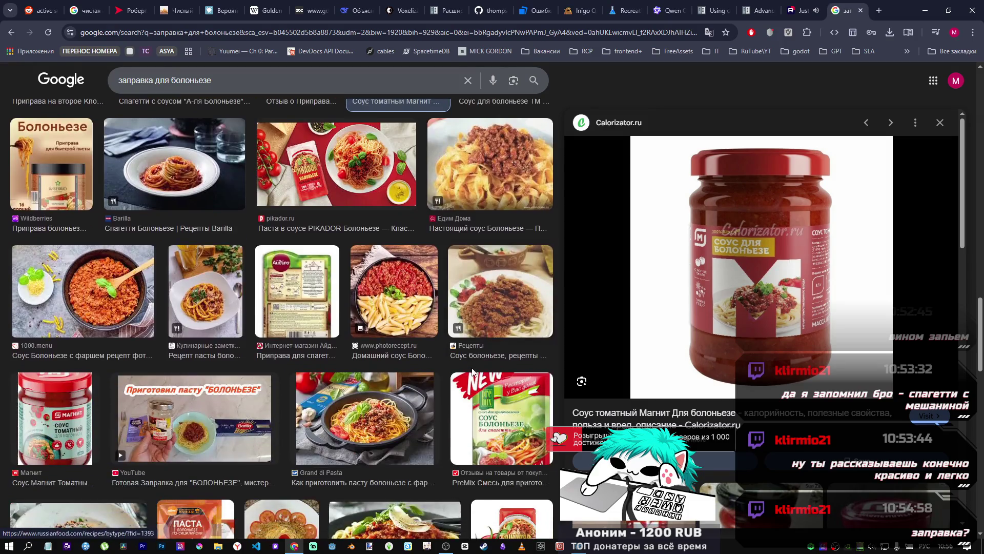
scroll(459, 356, "down", 4)
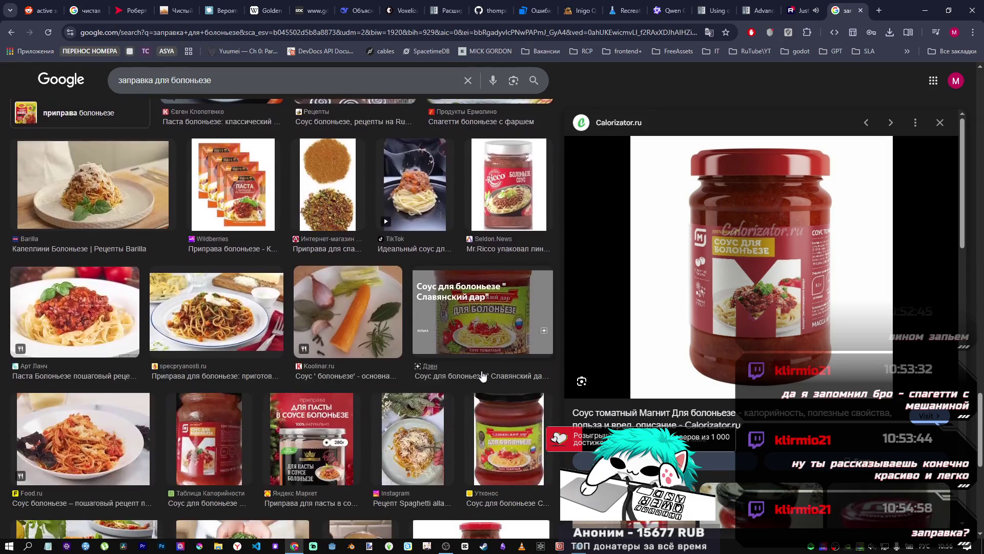
left_click(320, 198)
scroll(290, 301, "down", 8)
scroll(291, 301, "down", 15)
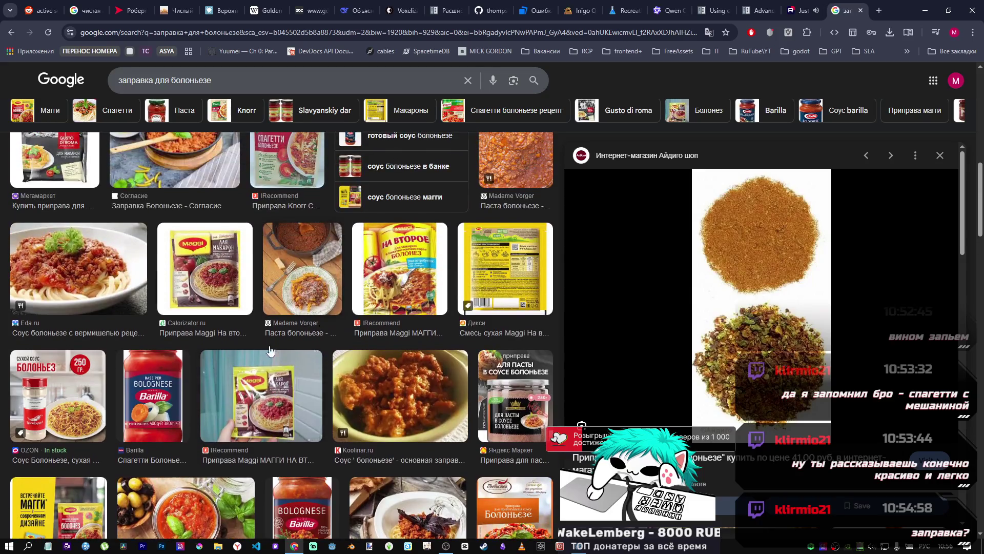
left_click(265, 370)
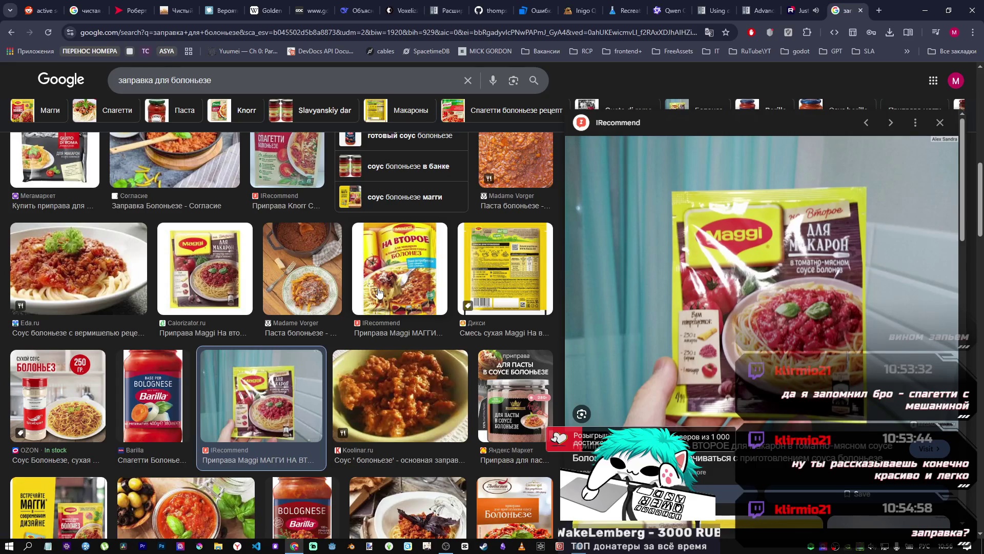
scroll(379, 294, "up", 1)
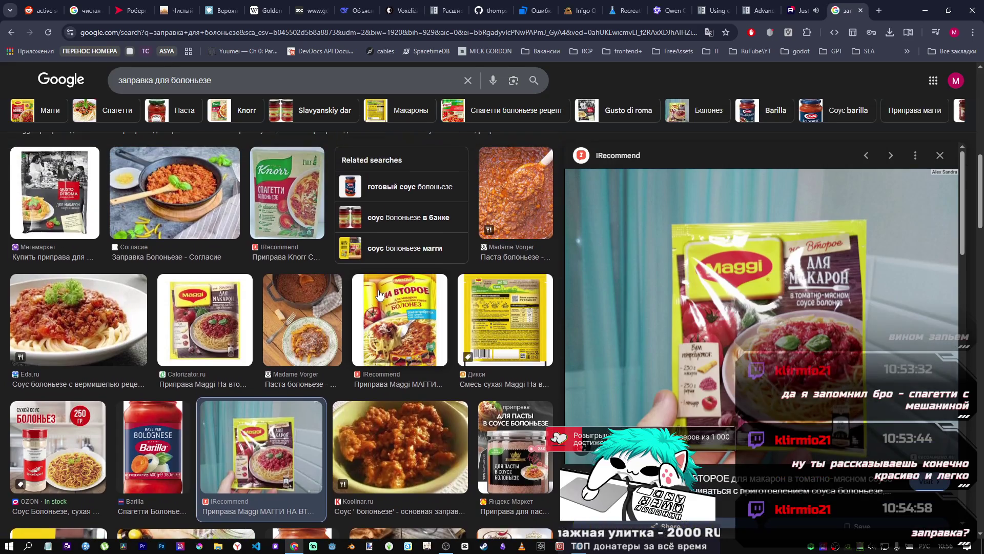
left_click(278, 197)
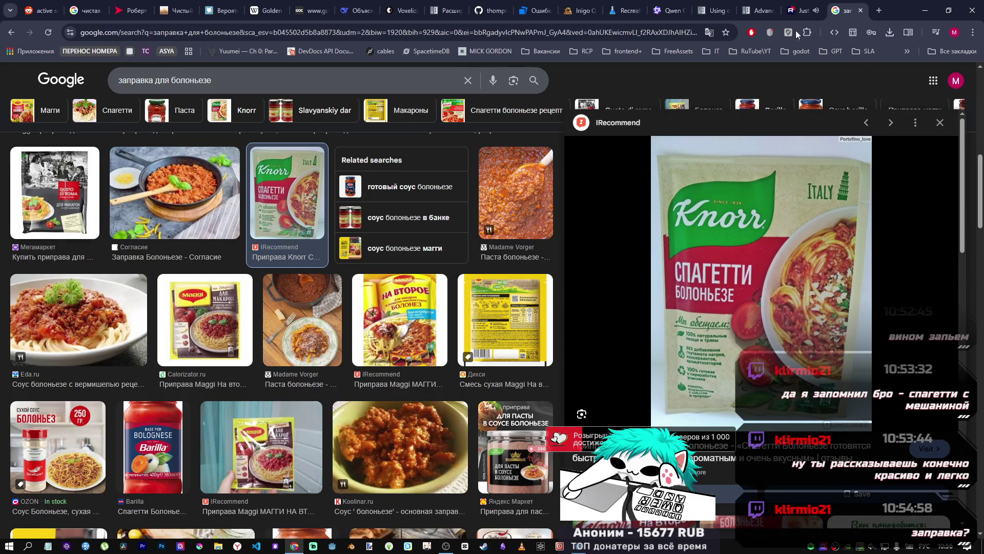
scroll(260, 365, "down", 7)
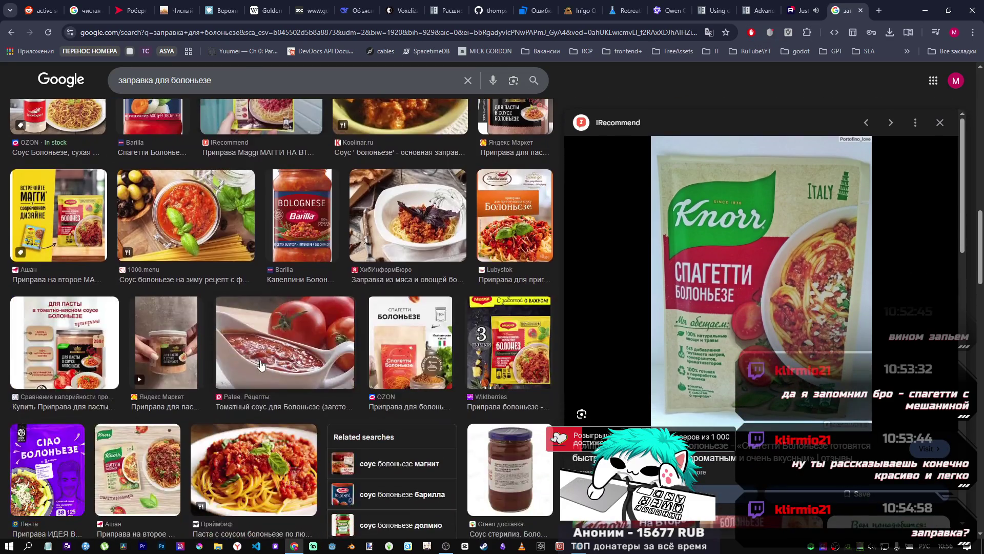
left_click(256, 469)
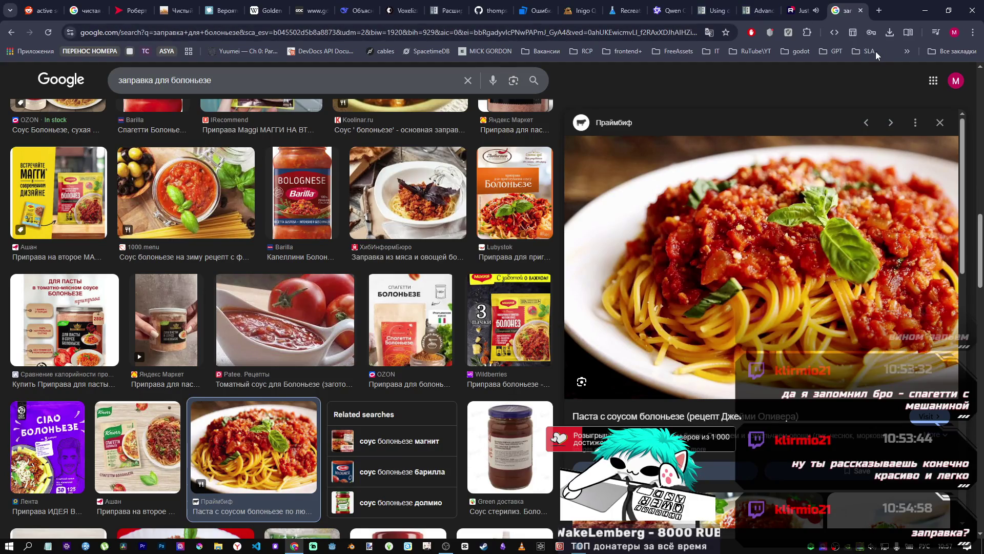
left_click(861, 10)
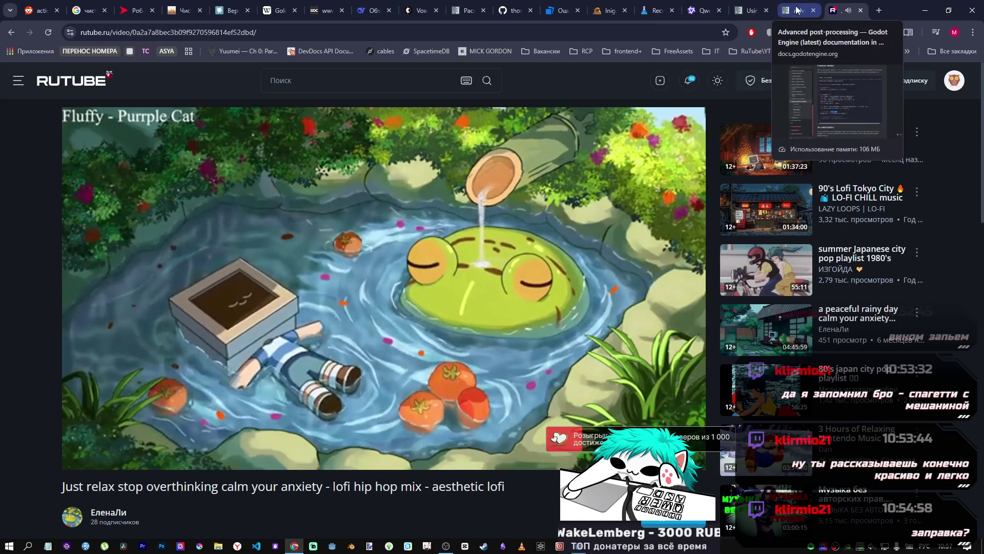
Step: Switch to the Godot 'Расширенная пост-обработка' documentation tab
left_click(466, 10)
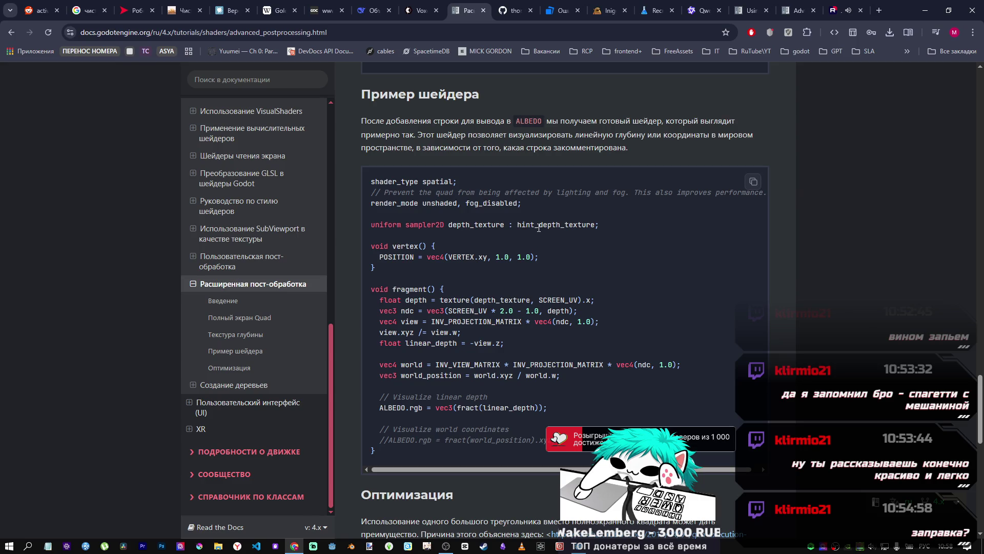
Step: Read through the Пример шейдера depth shader code down to the Оптимизация section
scroll(538, 229, "up", 3)
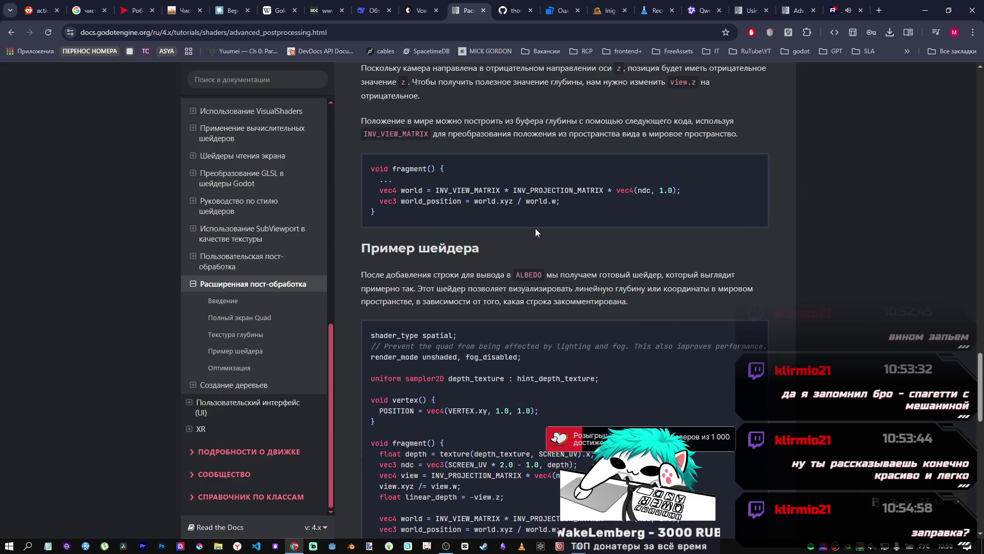
scroll(535, 229, "down", 3)
scroll(403, 252, "down", 2)
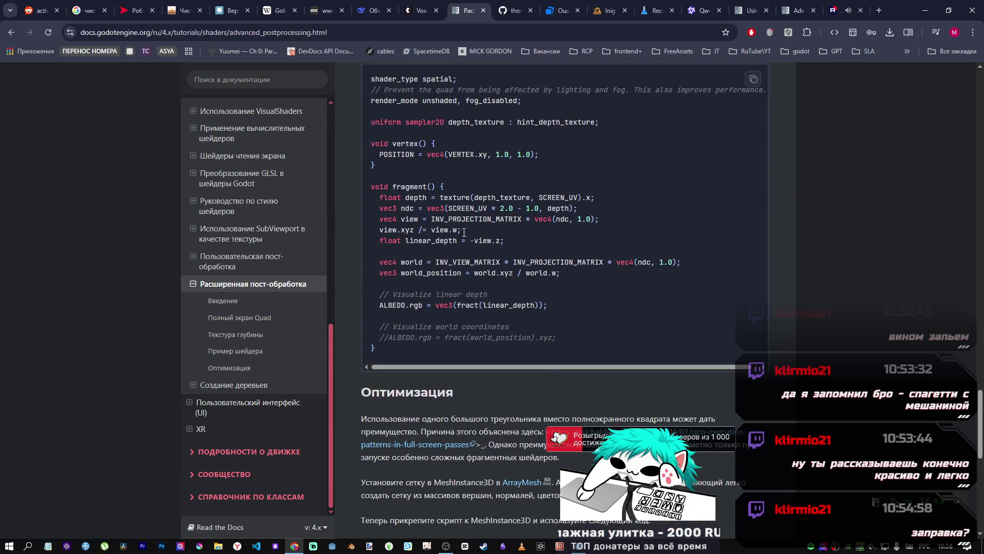
scroll(461, 264, "down", 2)
scroll(461, 264, "up", 4)
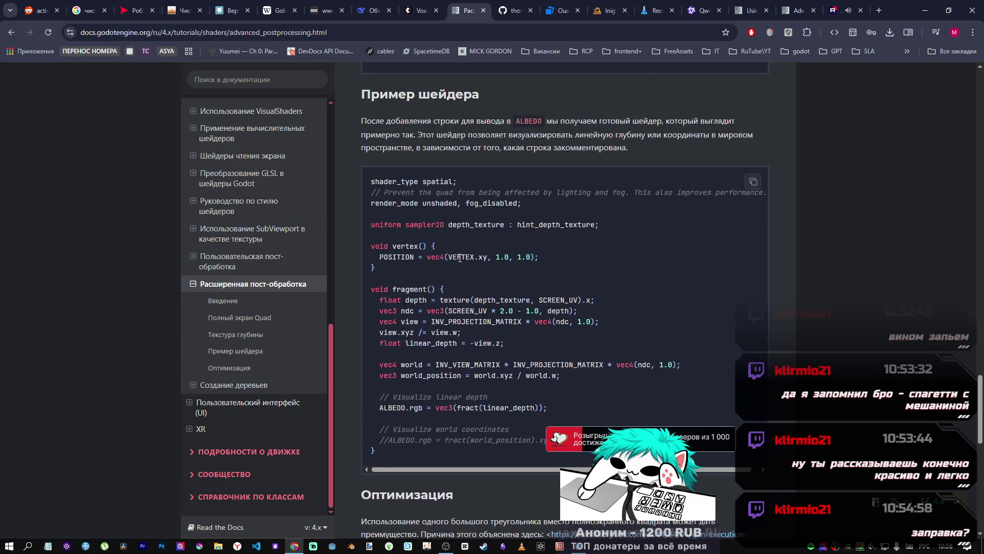
scroll(982, 386, "up", 3)
scroll(982, 386, "down", 4)
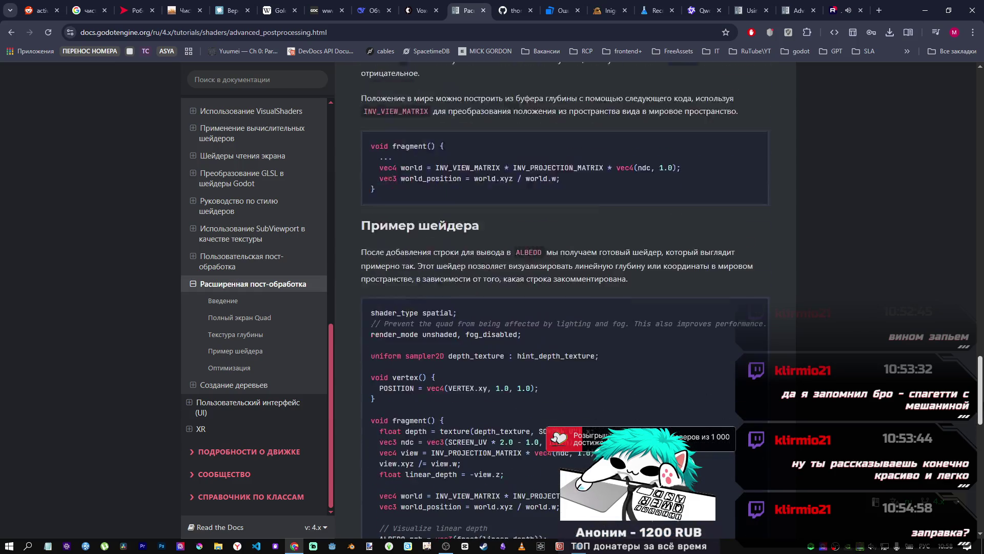
scroll(982, 385, "down", 2)
scroll(982, 385, "down", 1)
scroll(982, 385, "up", 1)
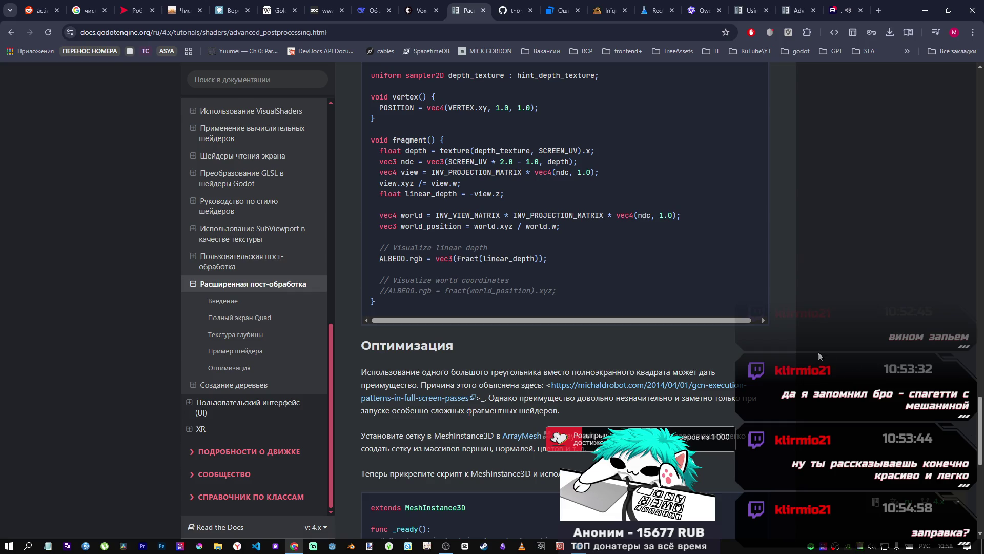
scroll(543, 279, "down", 3)
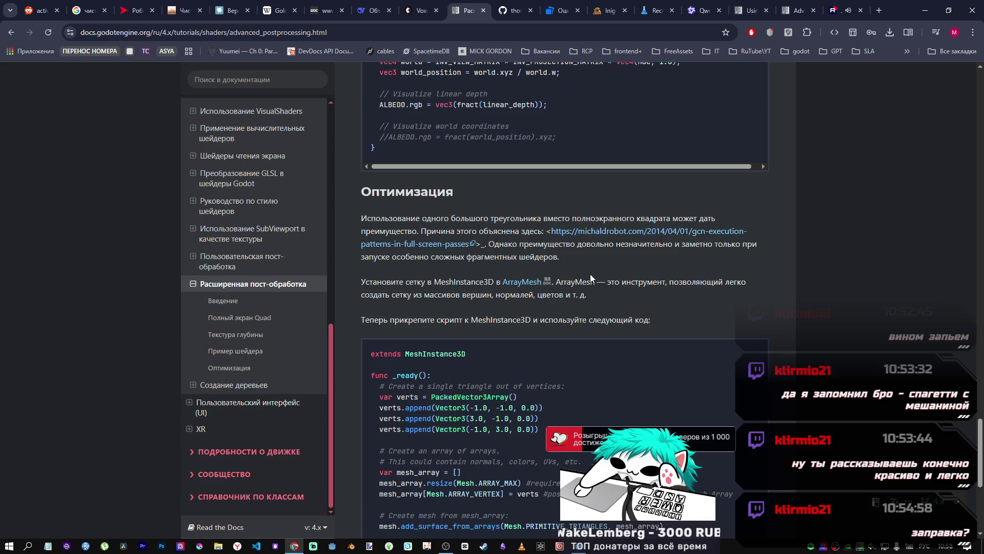
scroll(757, 320, "down", 2)
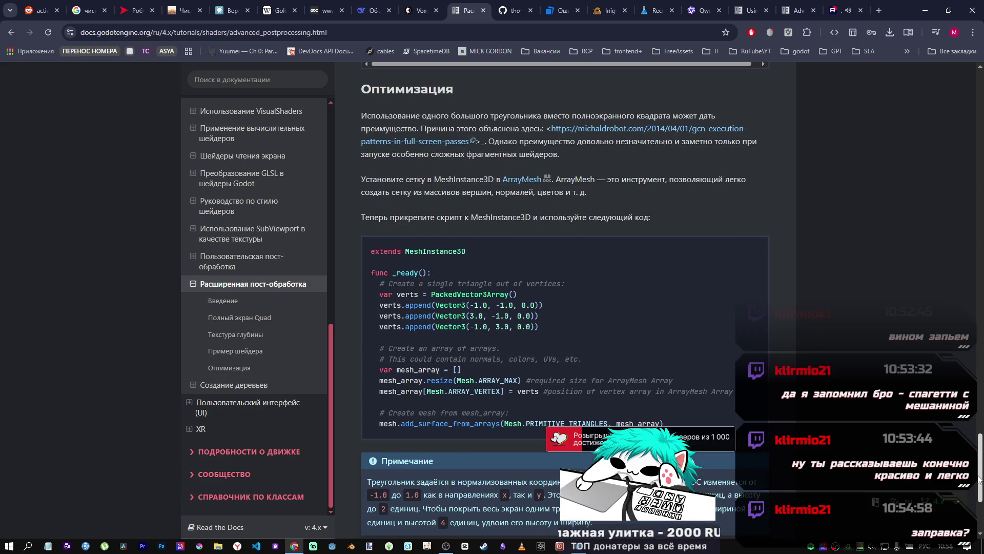
scroll(653, 364, "up", 7)
scroll(653, 364, "down", 6)
scroll(640, 365, "up", 5)
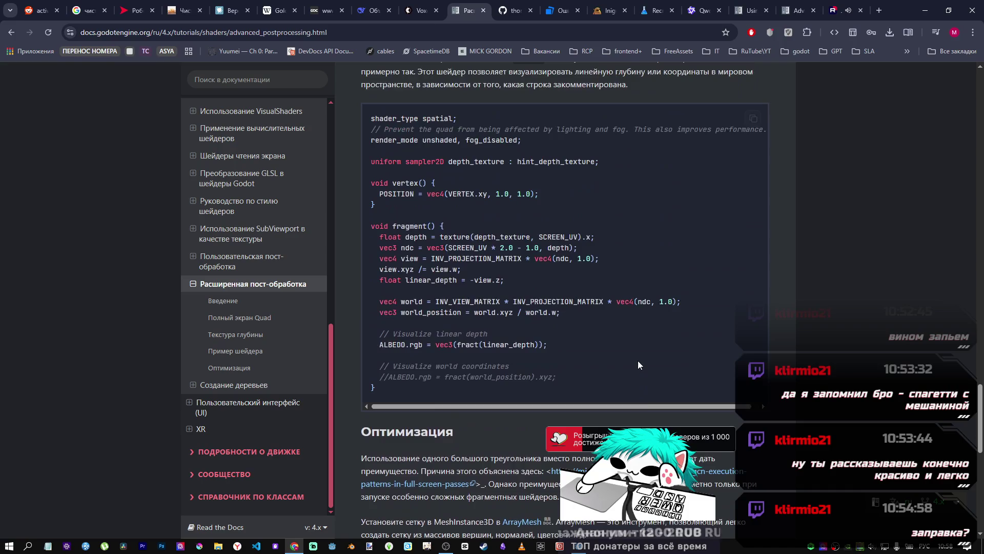
scroll(635, 358, "down", 2)
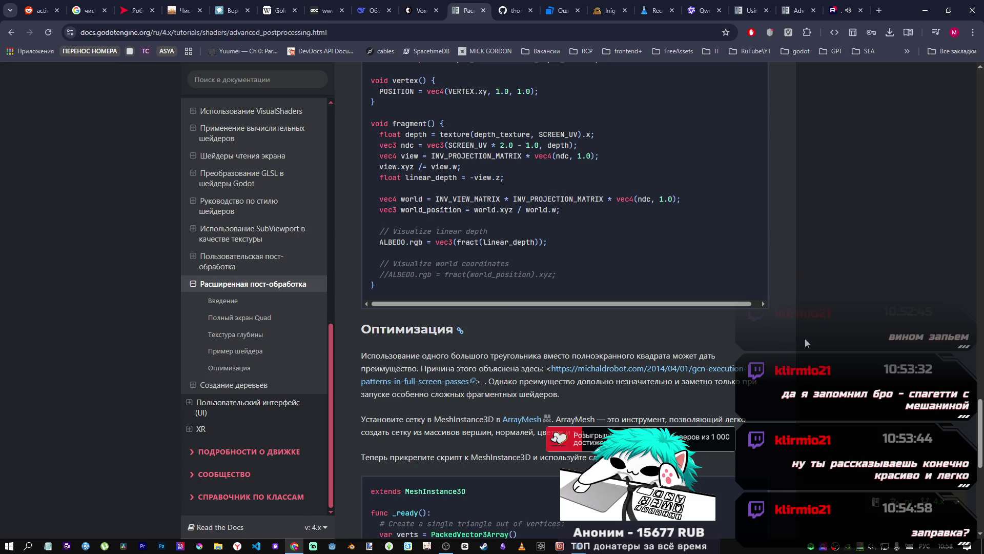
scroll(656, 283, "up", 5)
scroll(655, 284, "down", 1)
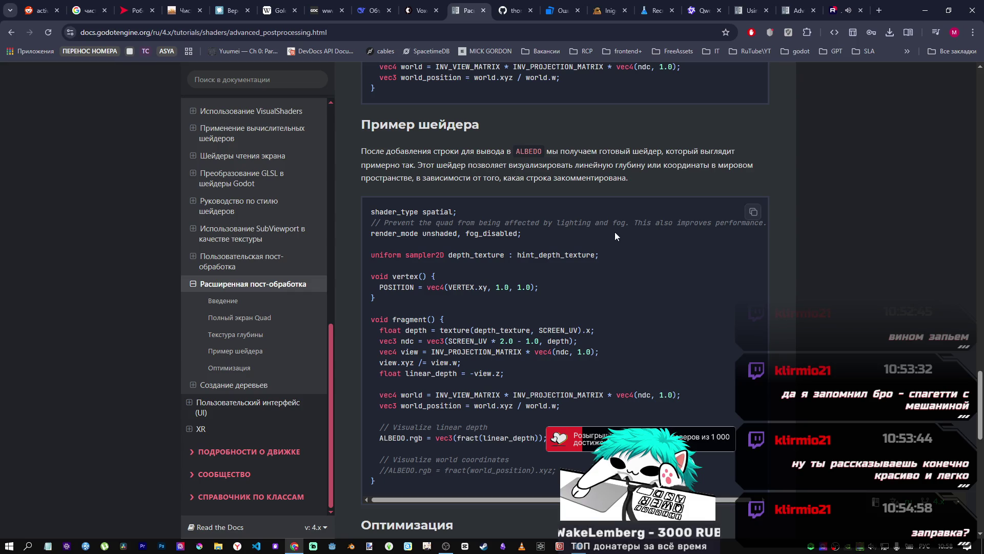
Step: Select and deselect the shader example's intro paragraph, then return to the Godot editor
left_click_drag(628, 178, 367, 151)
left_click(425, 301)
scroll(424, 301, "up", 5)
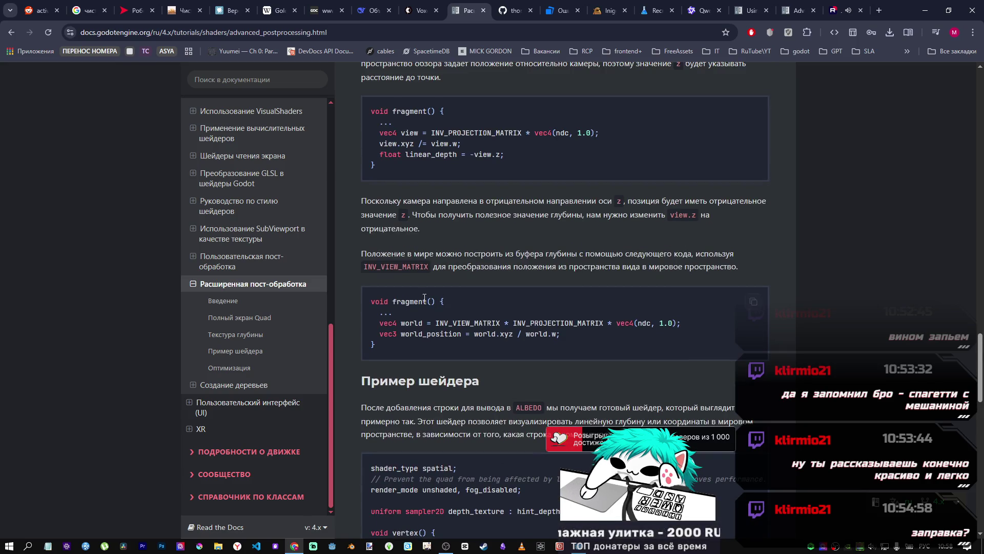
scroll(424, 302, "down", 7)
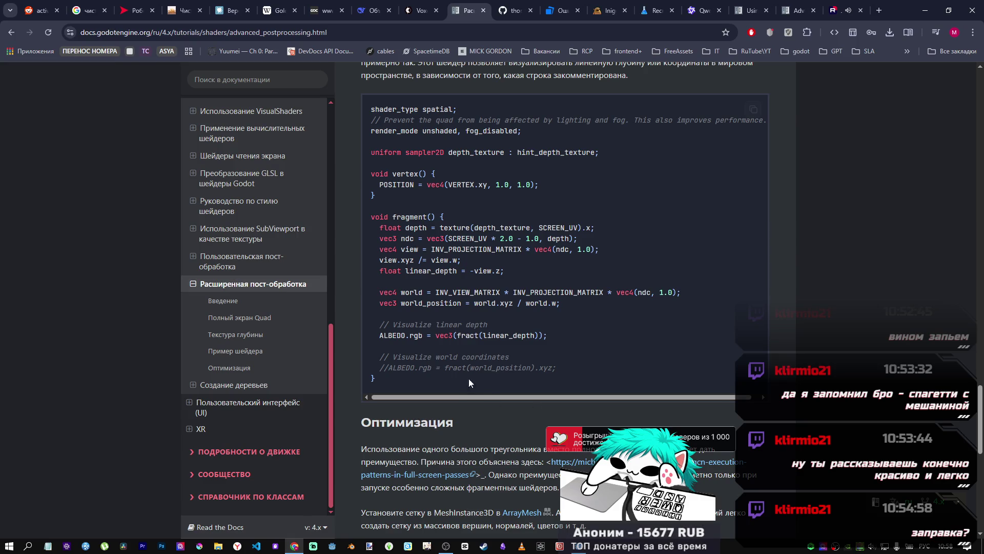
mouse_move(574, 547)
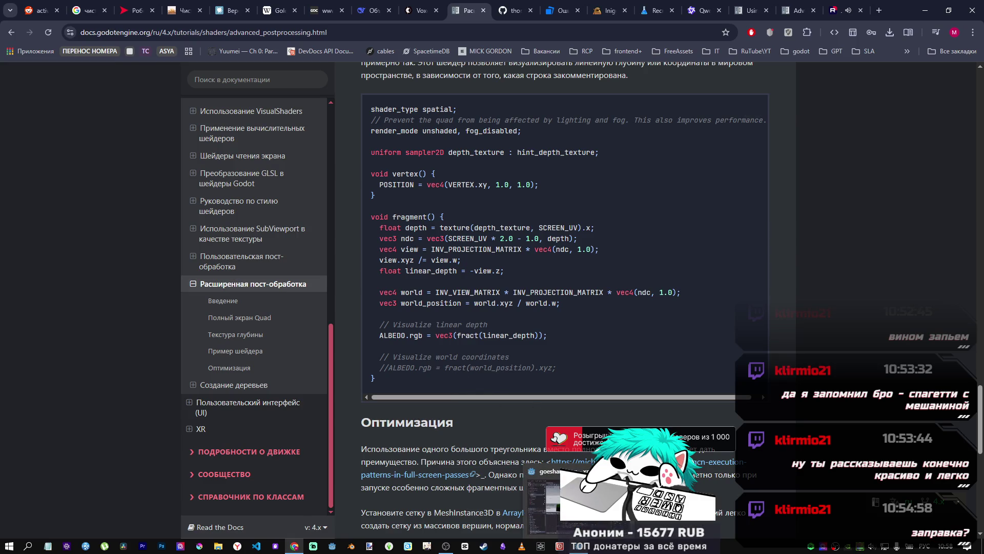
key("alt+Tab")
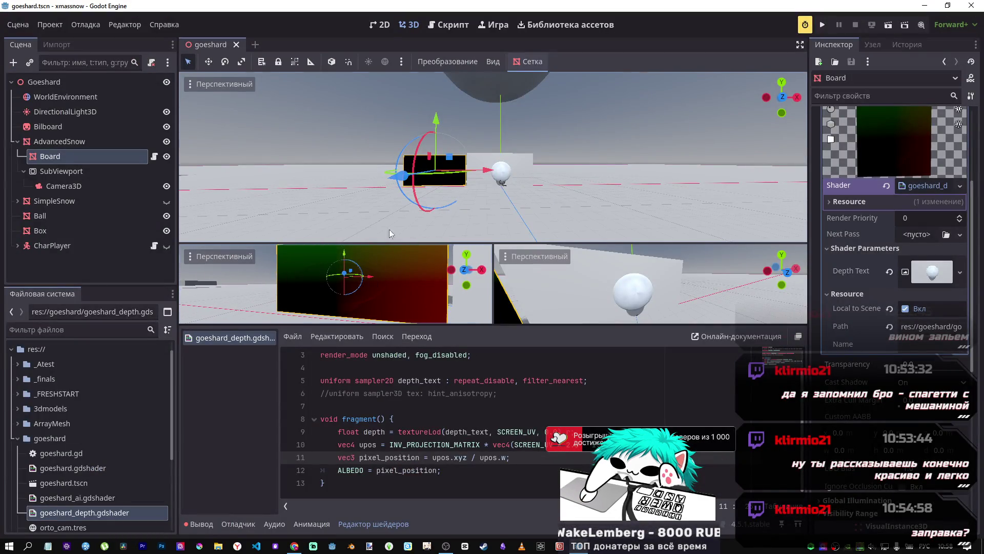
scroll(556, 203, "up", 3)
left_click_drag(555, 203, 556, 203)
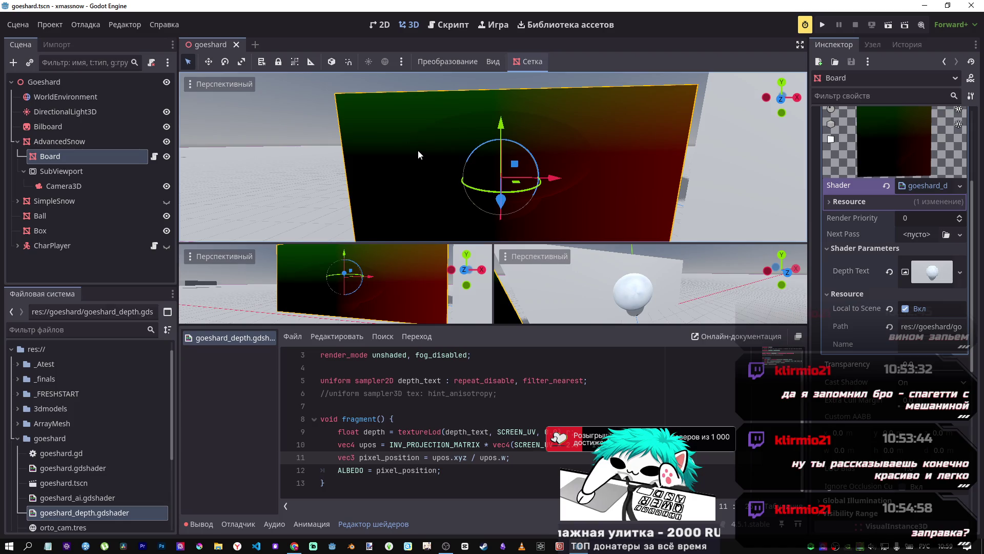
left_click_drag(417, 149, 461, 150)
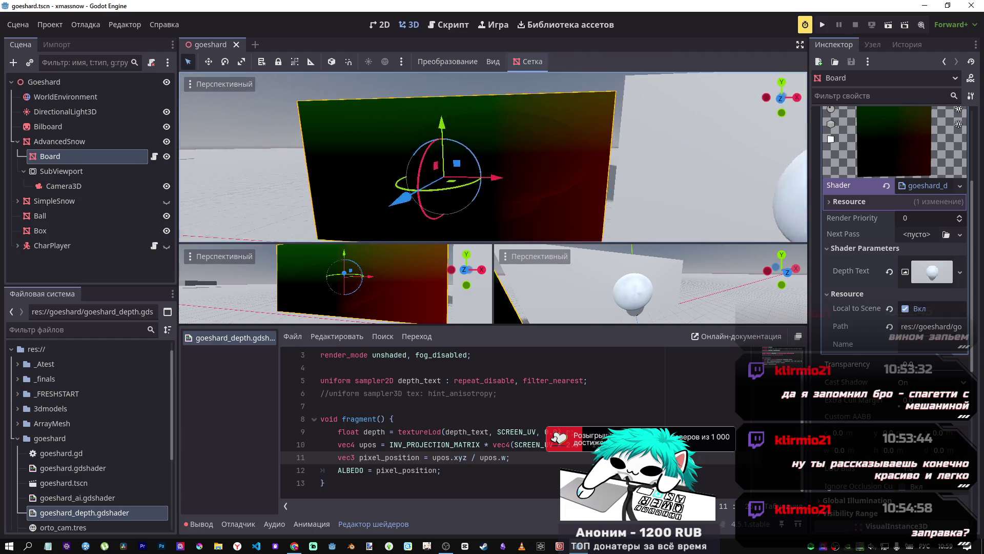
scroll(462, 154, "down", 5)
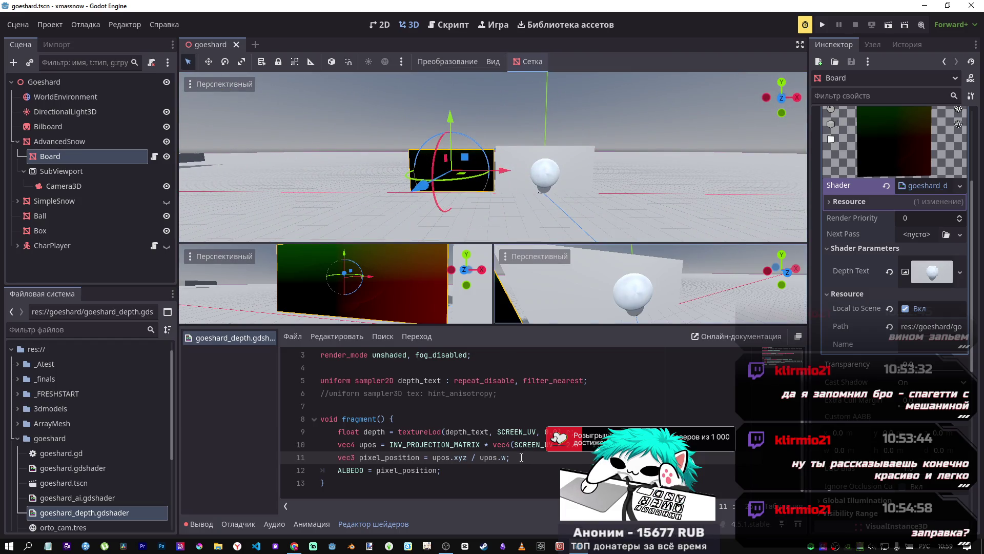
left_click_drag(386, 457, 422, 457)
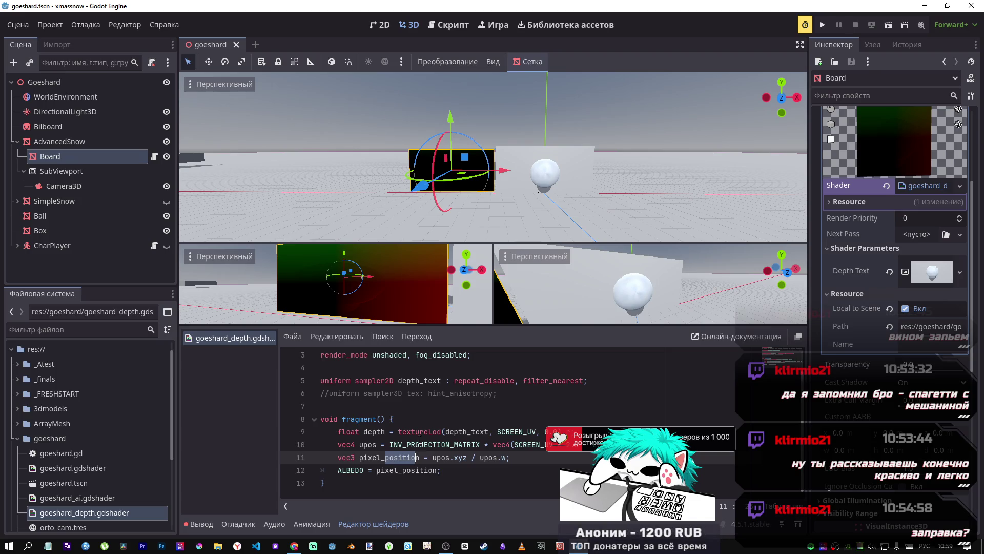
scroll(488, 201, "down", 5)
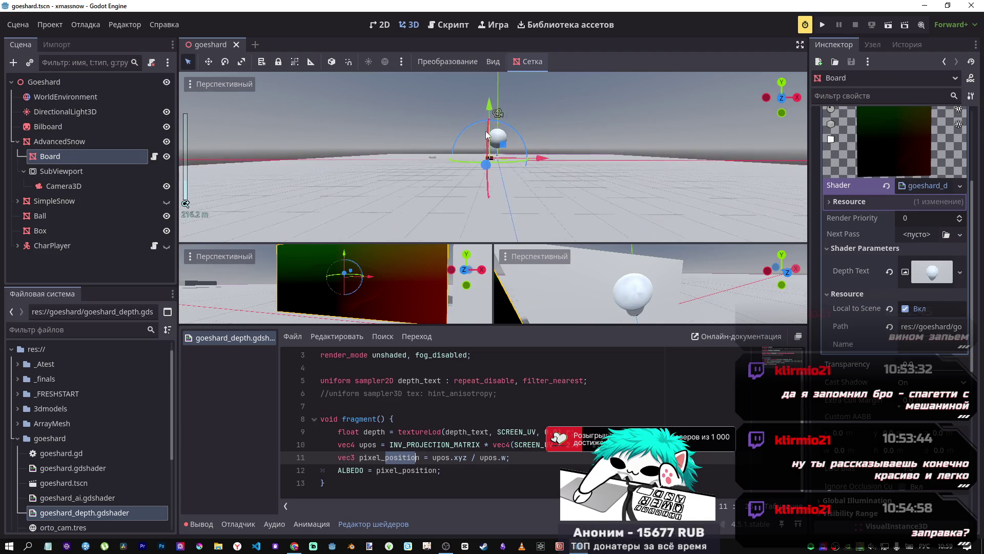
scroll(487, 135, "up", 3)
Step: Select the SubViewport's Camera3D and lower it along Y to -28.696
left_click(472, 73)
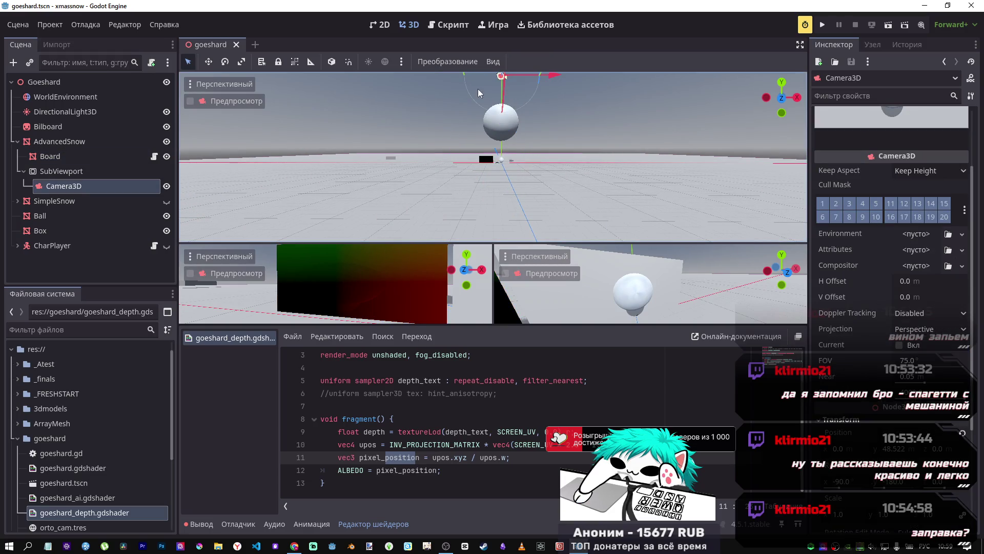
scroll(528, 205, "down", 2)
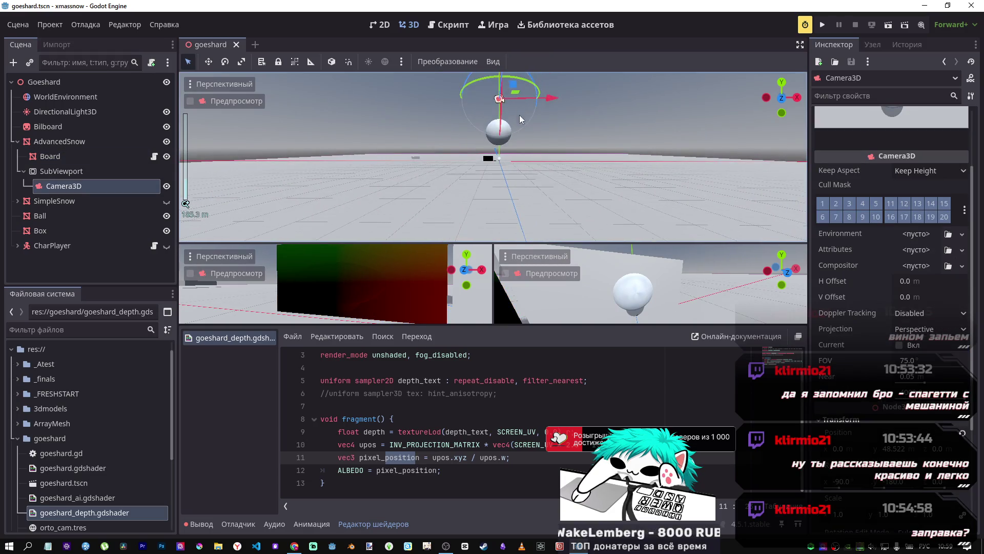
key("g")
key("y")
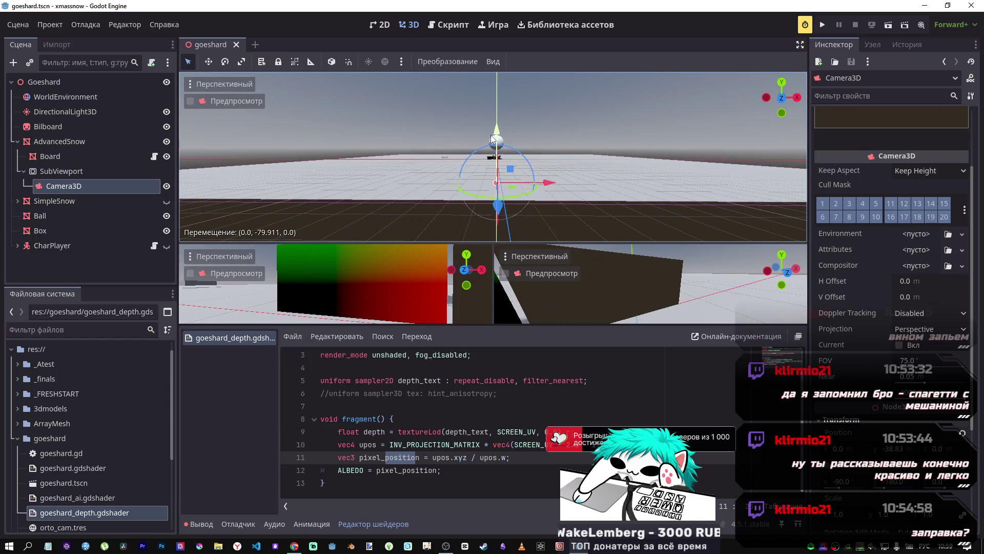
left_click(491, 138)
scroll(884, 279, "down", 2)
scroll(884, 278, "down", 3)
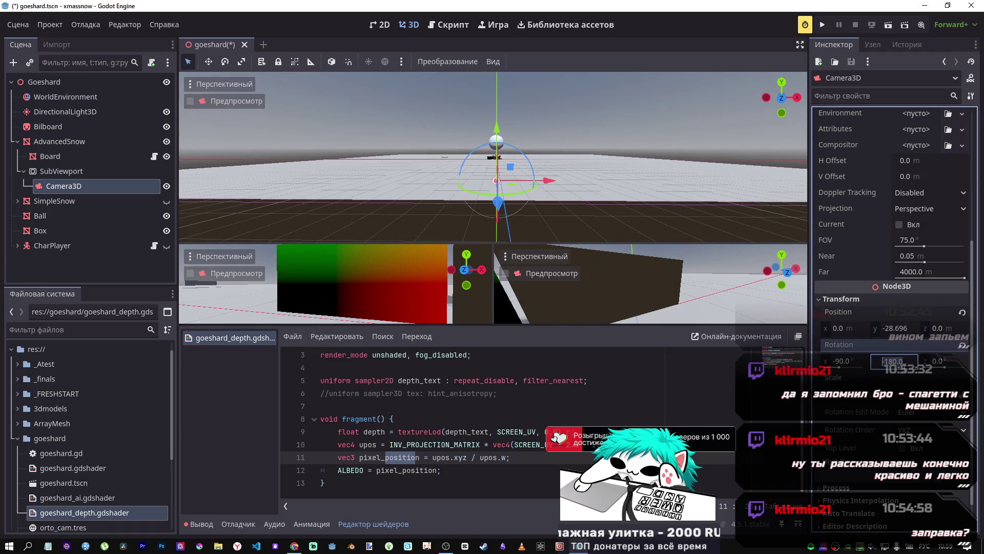
Step: Set the camera's rotation to 90° on X and 0° on Y in the Inspector
left_click(890, 361)
type("0")
key("Return")
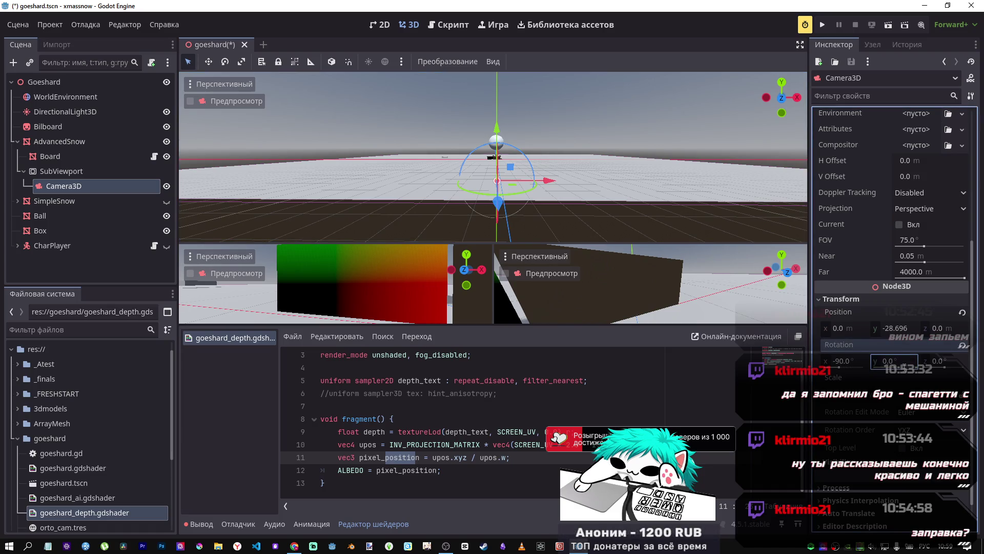
left_click(847, 362)
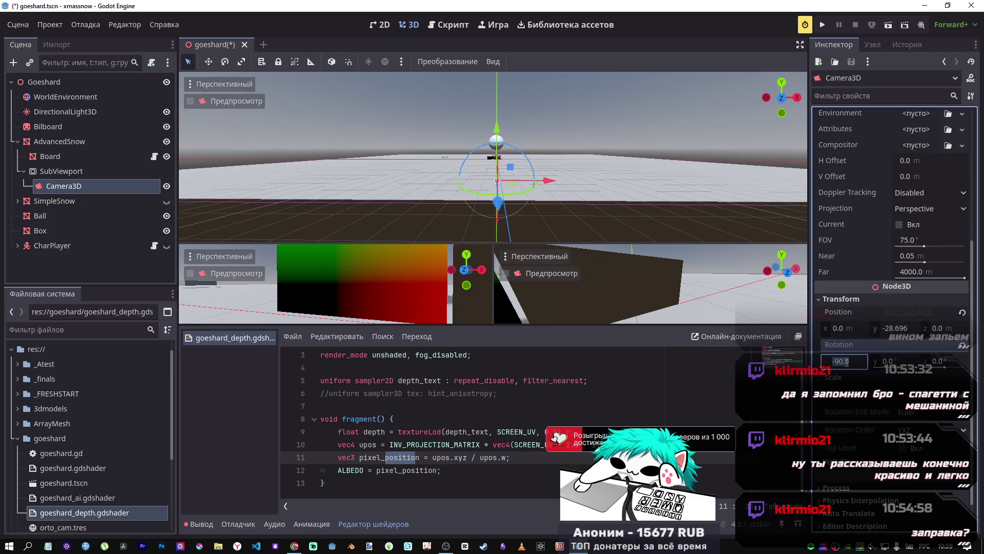
type("90")
key("Tab")
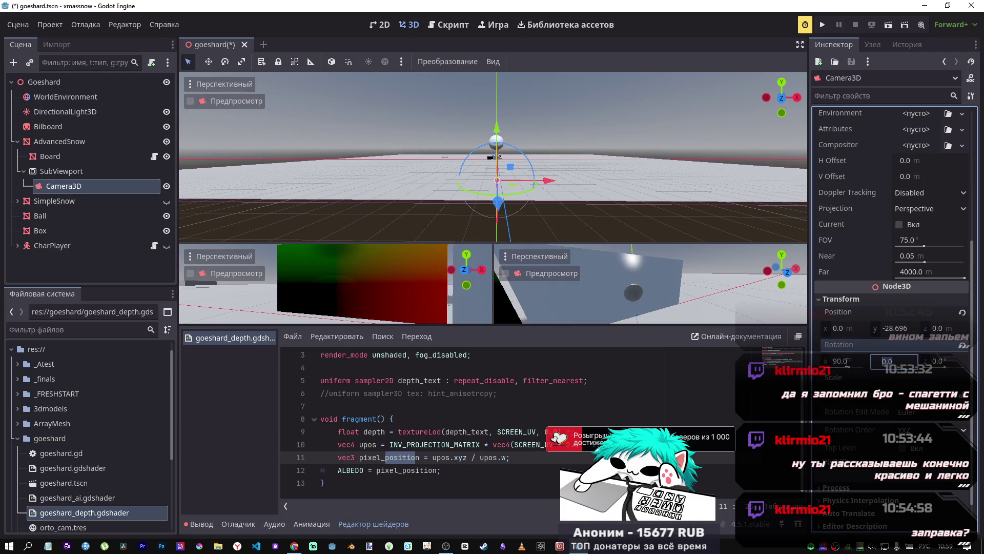
key("Return")
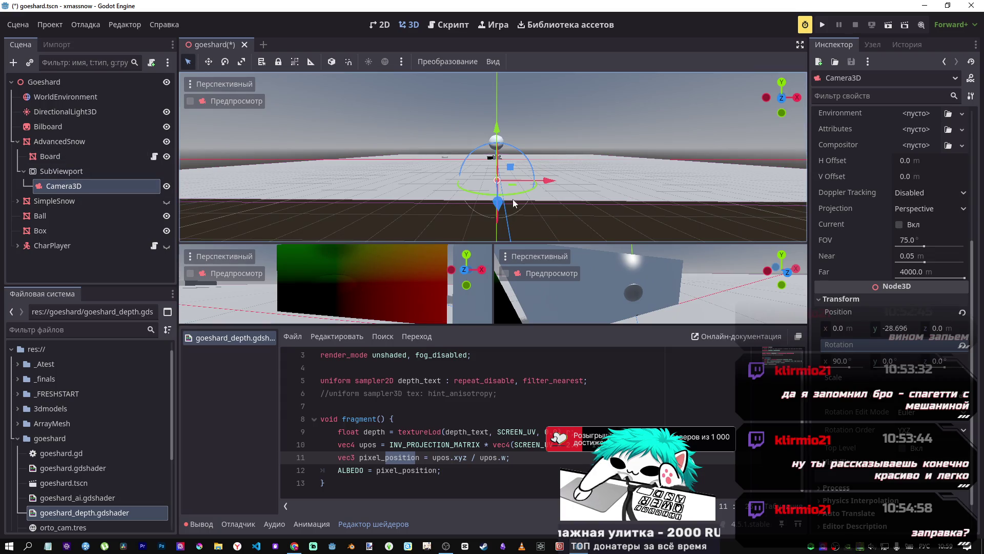
Step: Orbit the view and drag the Ball's Y gizmo down about 10.5 units
scroll(918, 308, "up", 5)
scroll(918, 309, "up", 3)
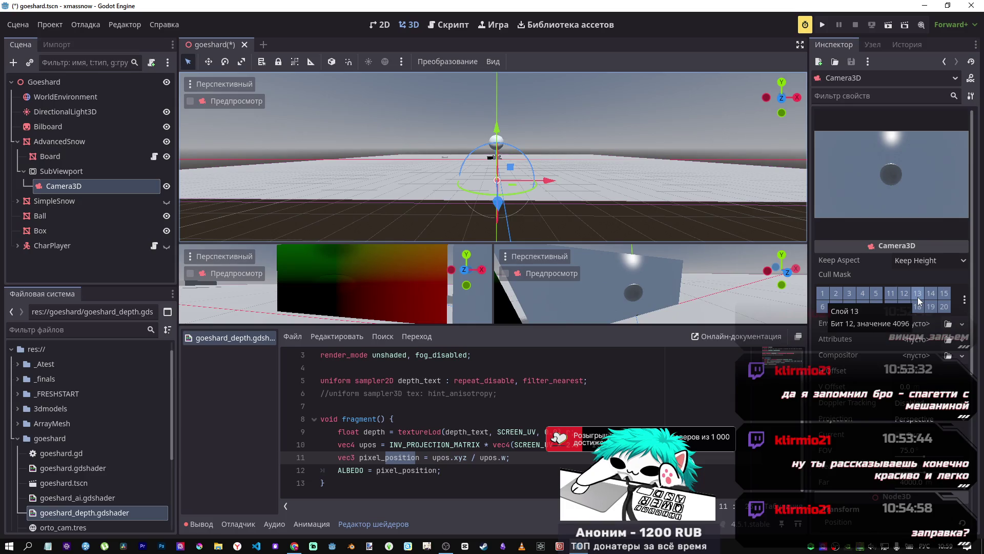
scroll(918, 300, "down", 2)
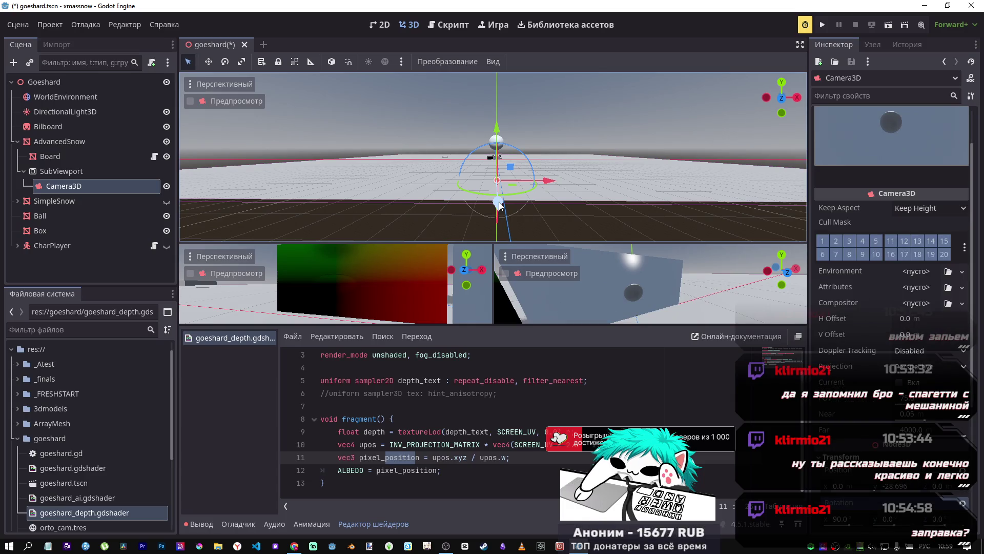
mouse_move(500, 144)
left_mouse_down()
mouse_move(528, 159)
mouse_move(515, 164)
mouse_move(550, 118)
left_mouse_up()
scroll(531, 156, "up", 2)
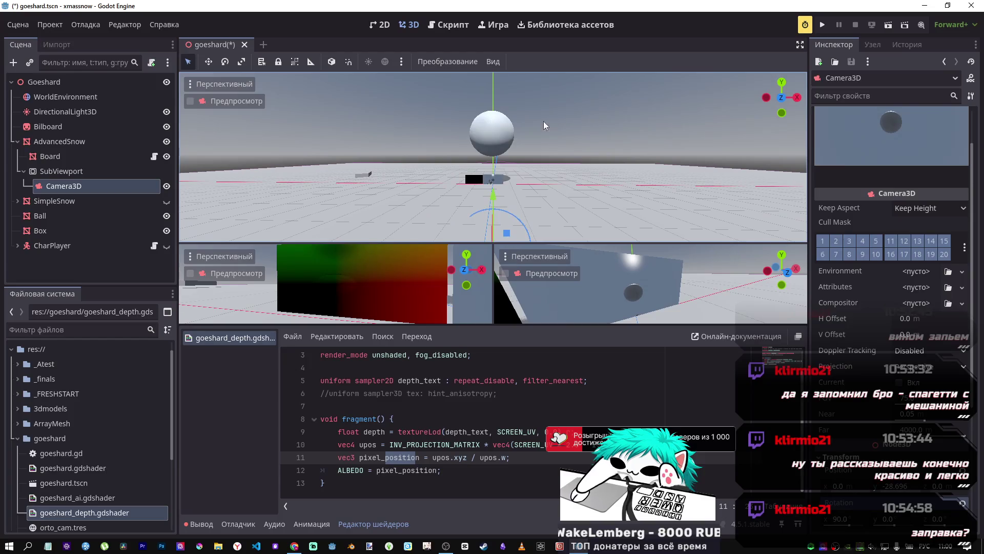
left_click(493, 118)
mouse_move(495, 95)
left_mouse_down()
mouse_move(491, 118)
mouse_move(497, 78)
mouse_move(501, 154)
left_mouse_up()
Step: Reselect the SubViewport's Camera3D and orbit down to a level view of the ball
scroll(510, 208, "down", 10)
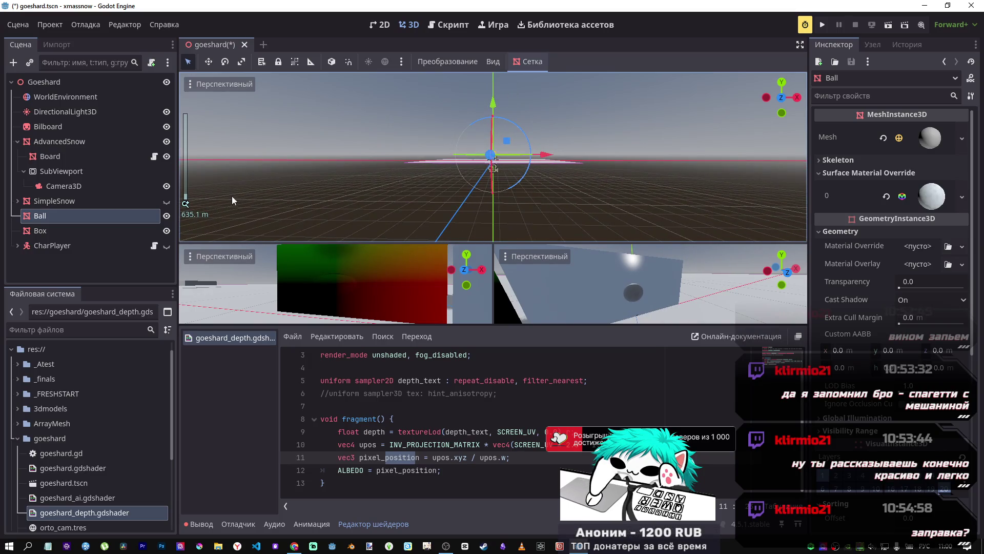
left_click(61, 186)
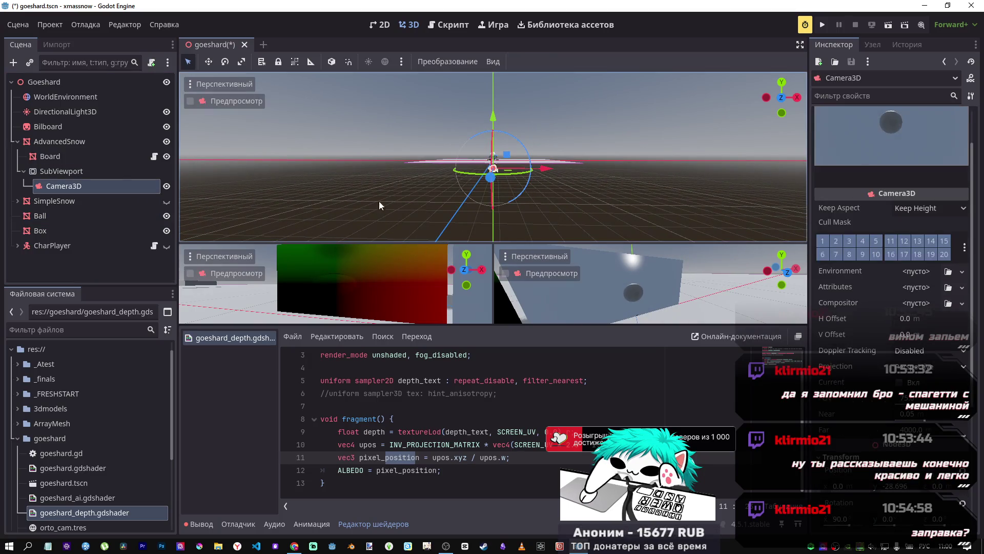
scroll(508, 167, "up", 10)
scroll(508, 167, "up", 10)
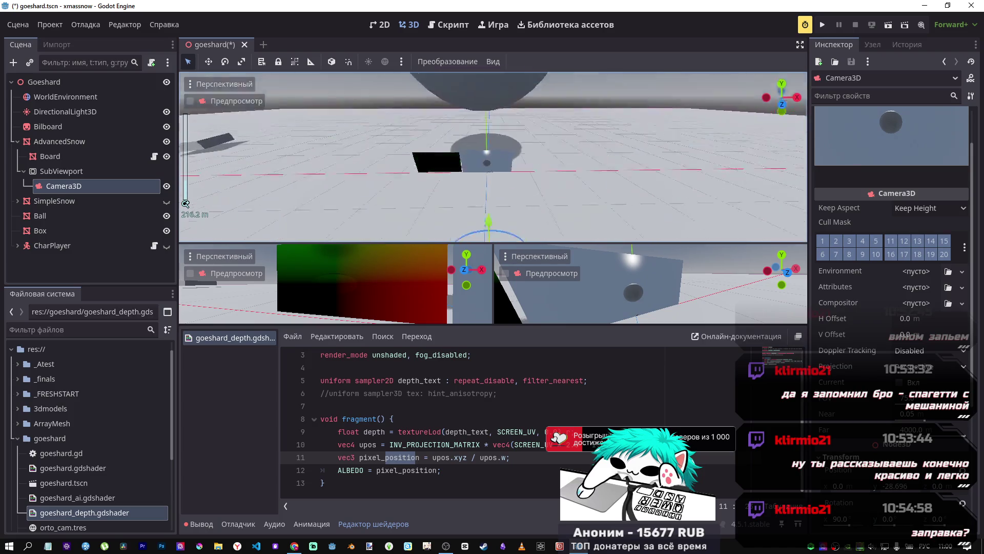
scroll(500, 191, "down", 10)
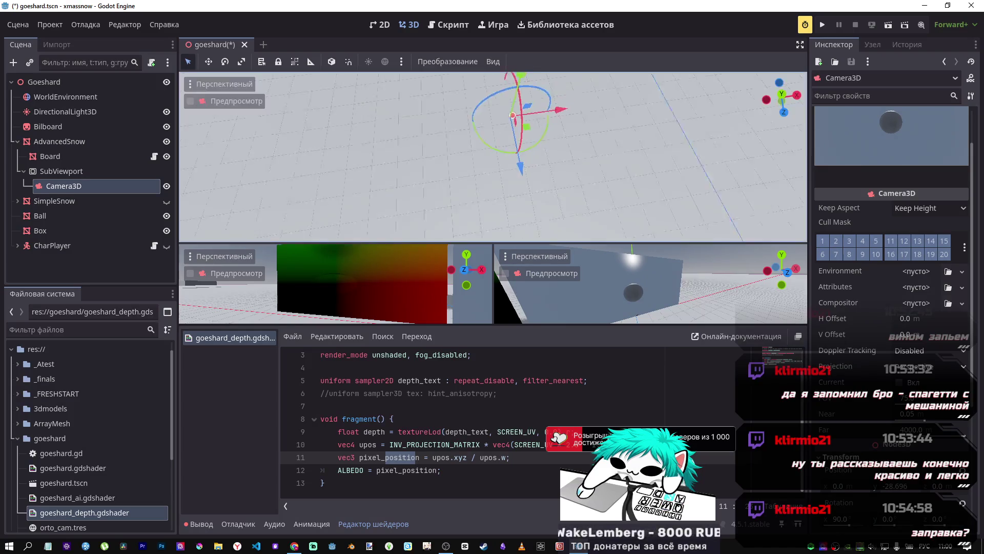
left_click_drag(500, 191, 514, 160)
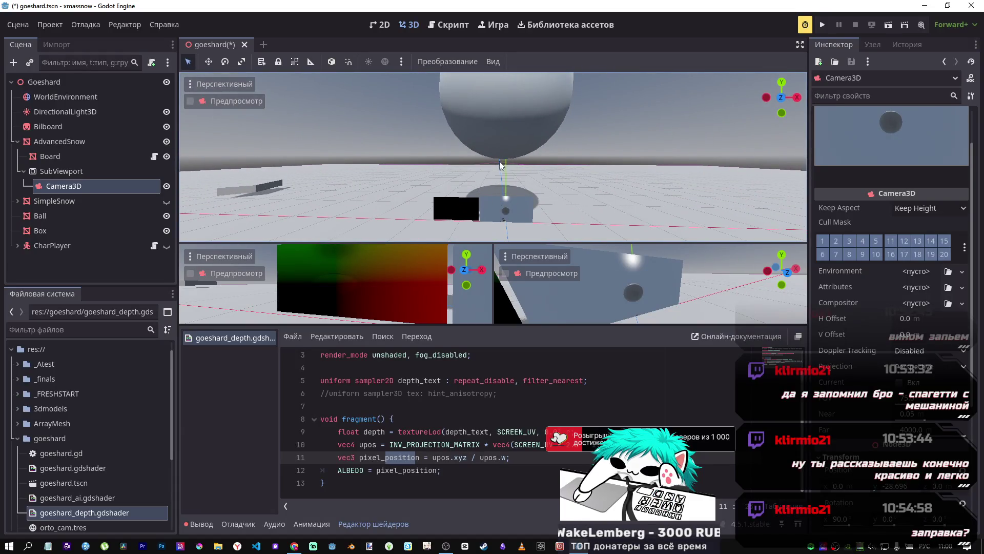
left_click(607, 195)
left_click(934, 138)
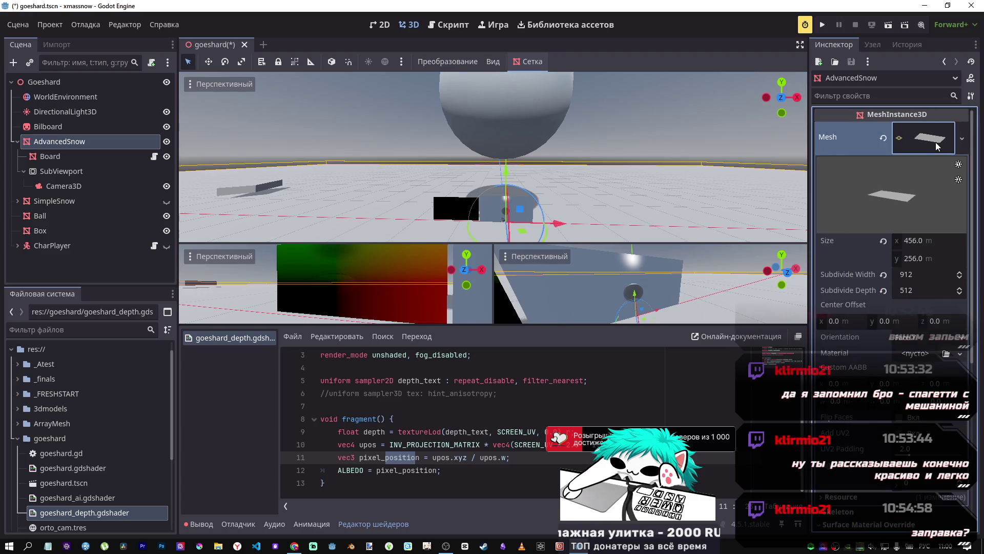
scroll(901, 388, "down", 5)
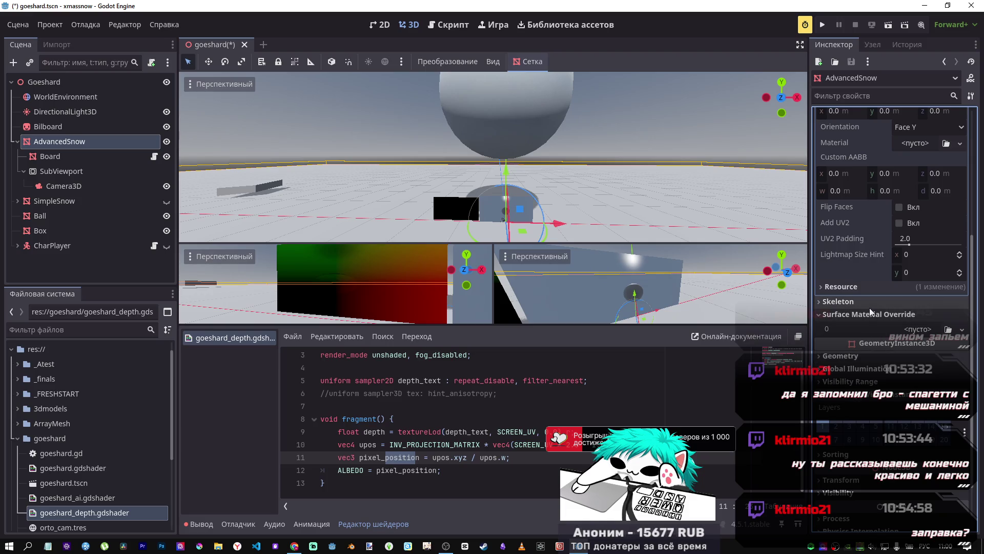
left_click(900, 208)
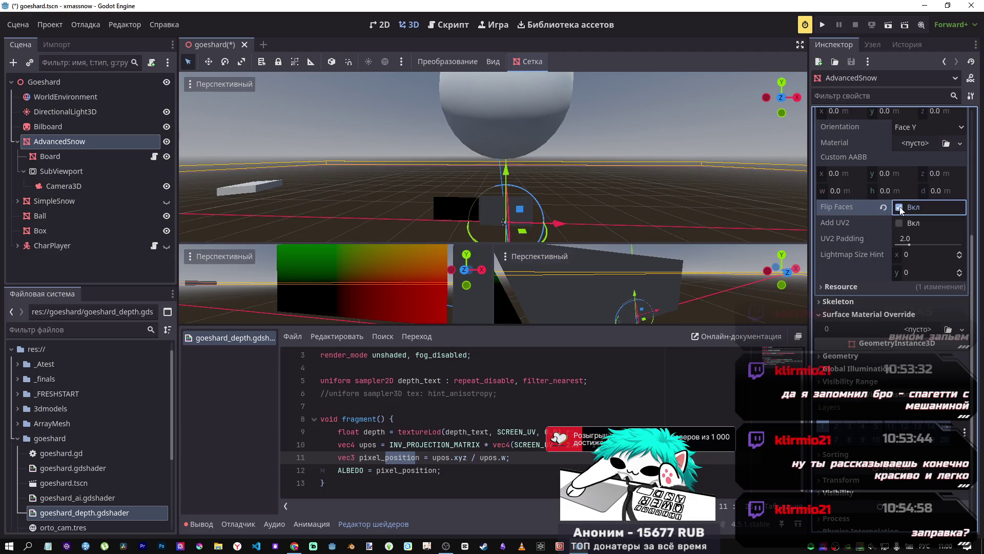
left_click(900, 207)
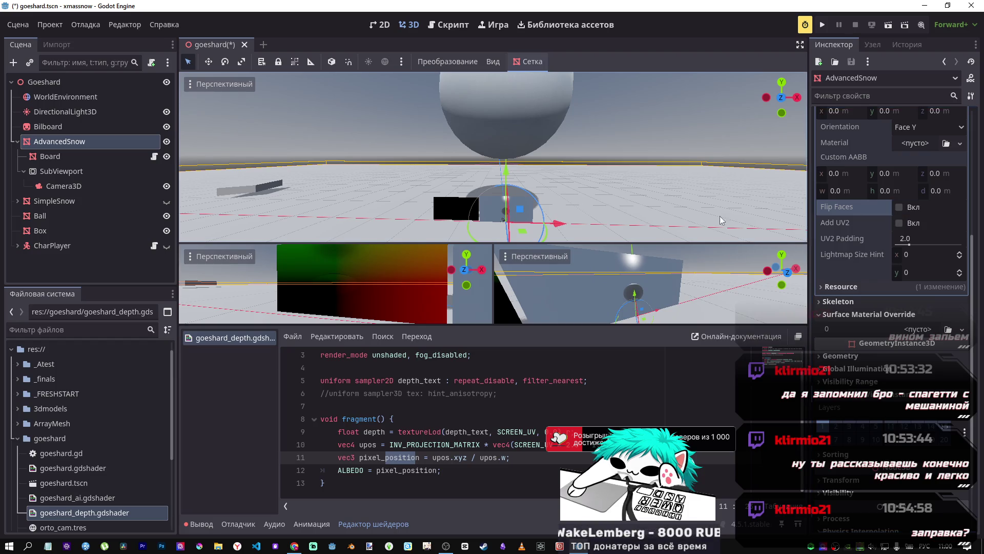
mouse_move(603, 205)
left_mouse_down()
mouse_move(564, 225)
mouse_move(505, 182)
mouse_move(508, 154)
left_mouse_up()
left_click(514, 118)
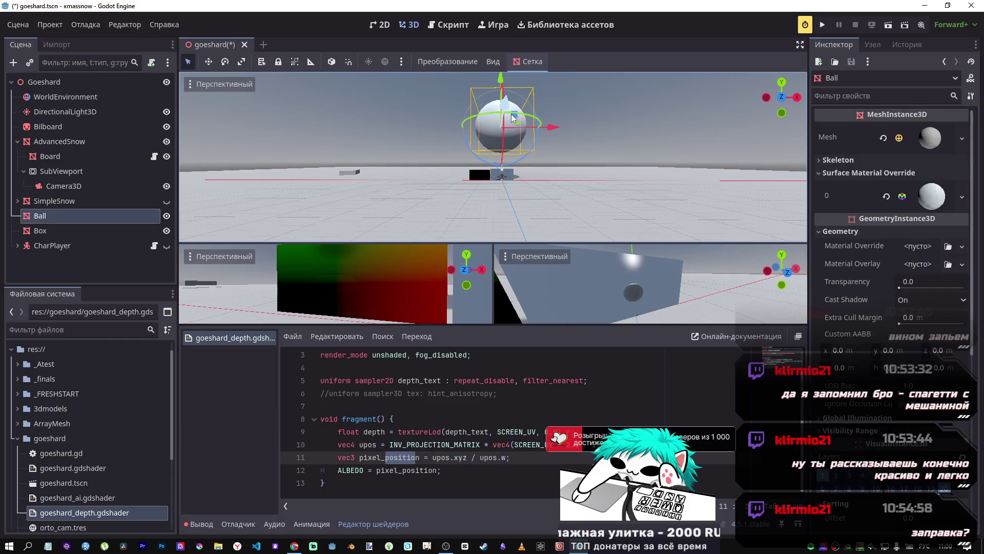
mouse_move(502, 81)
left_mouse_down()
mouse_move(502, 117)
mouse_move(499, 77)
mouse_move(497, 95)
left_mouse_up()
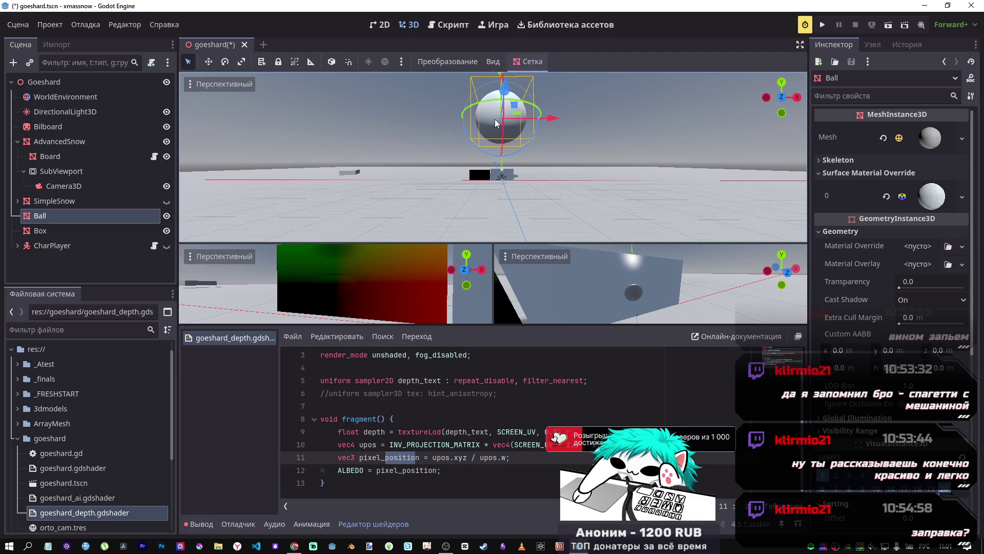
left_click(376, 444)
scroll(377, 444, "up", 1)
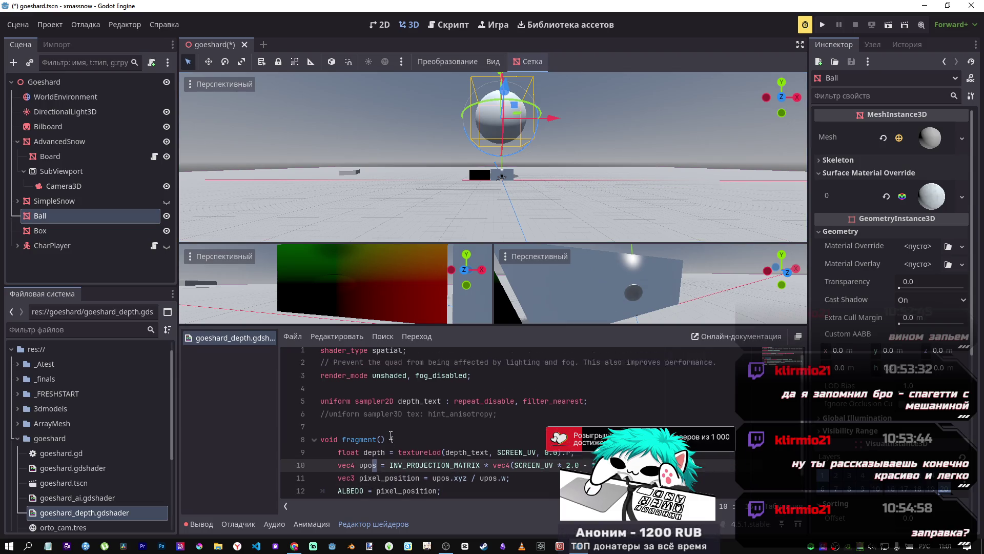
right_click(436, 259)
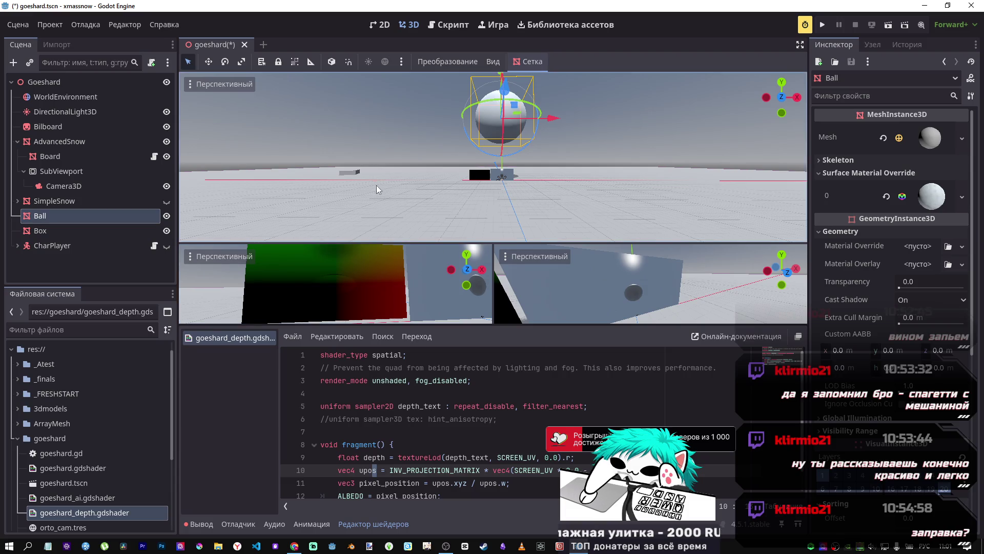
left_click(96, 146)
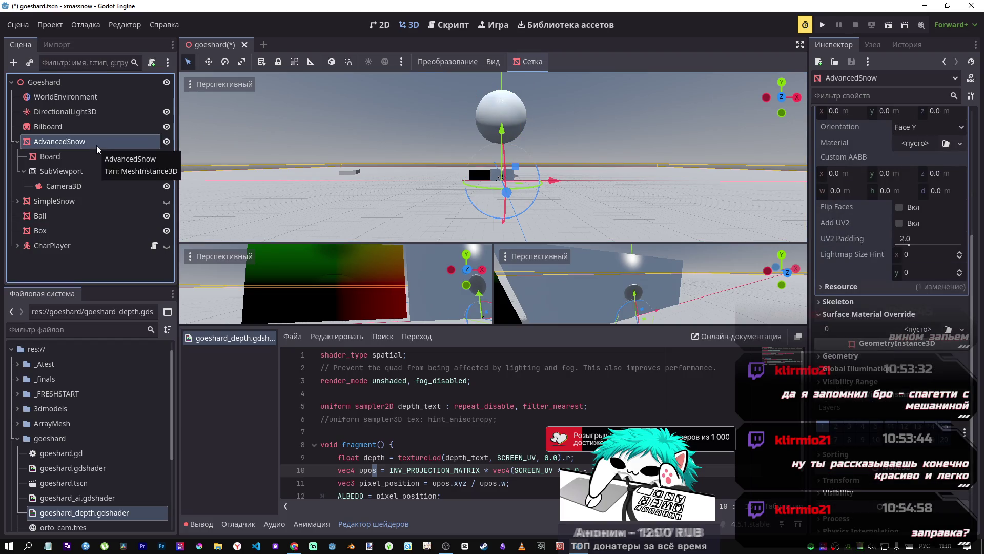
Step: Undo an accidental raise of AdvancedSnow, then drag the Ball down onto the board
left_click_drag(502, 130, 503, 123)
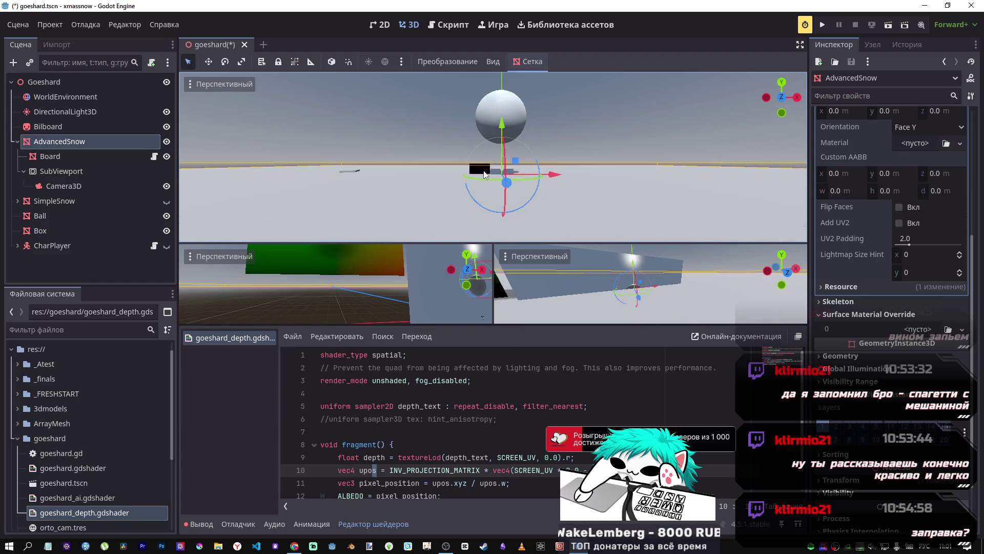
key("ctrl+z")
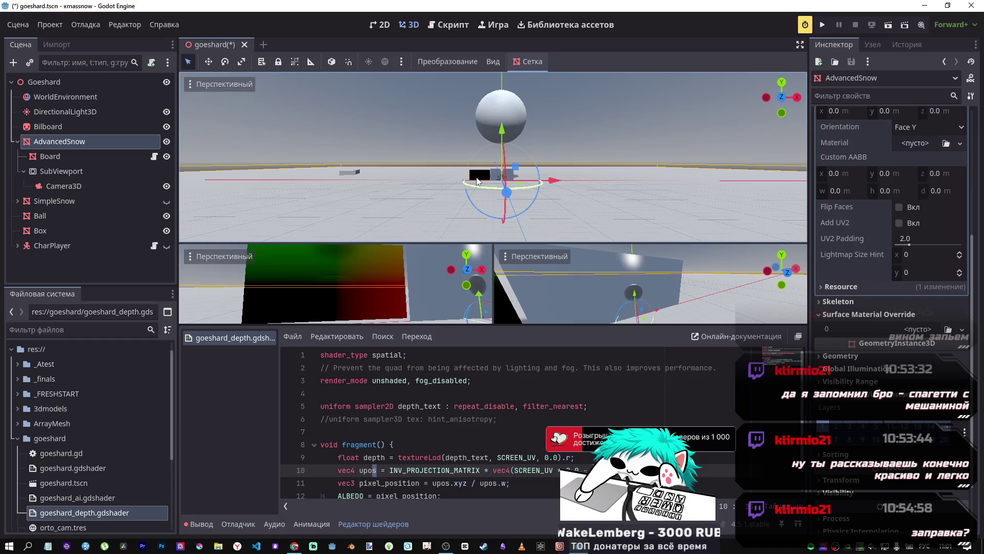
left_click(490, 111)
left_click_drag(498, 80, 488, 122)
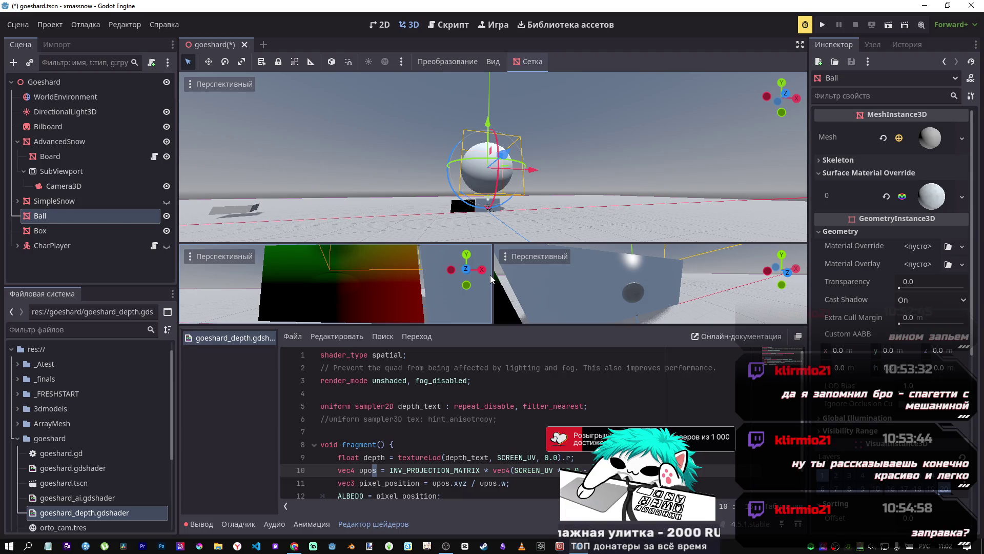
Step: Review the shader's uniform lines, select render_mode, and bring up the advanced post-processing docs
left_click(495, 405)
left_click(508, 417)
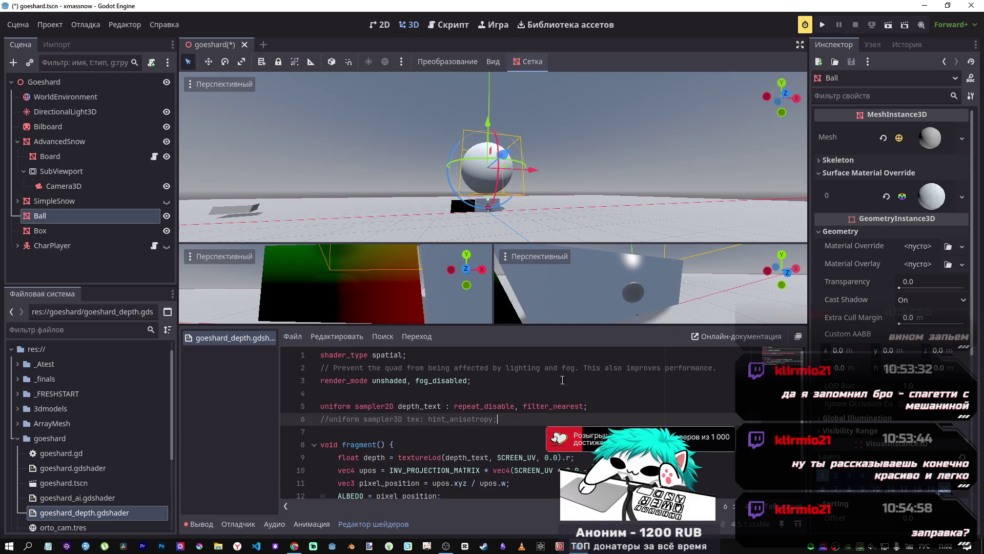
left_click(589, 405)
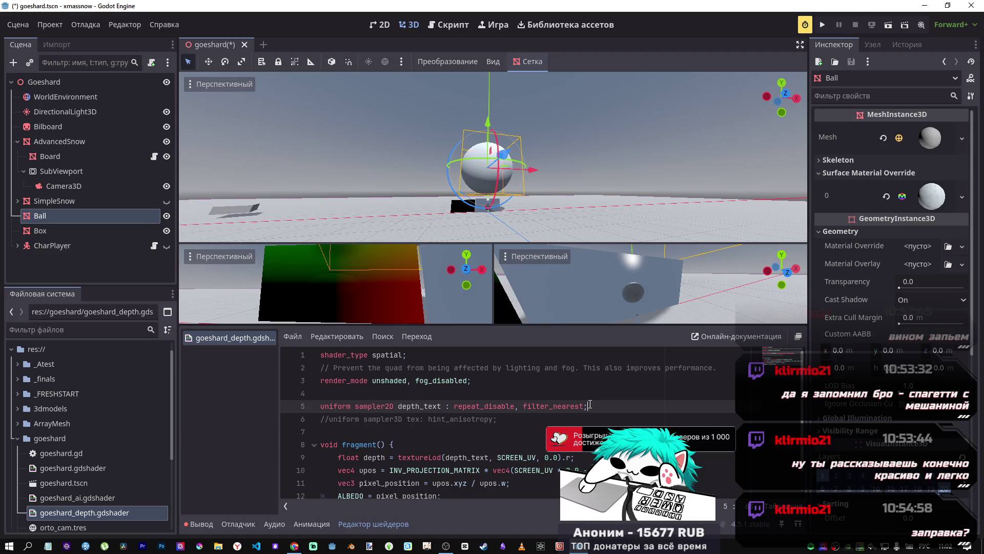
double_click(343, 380)
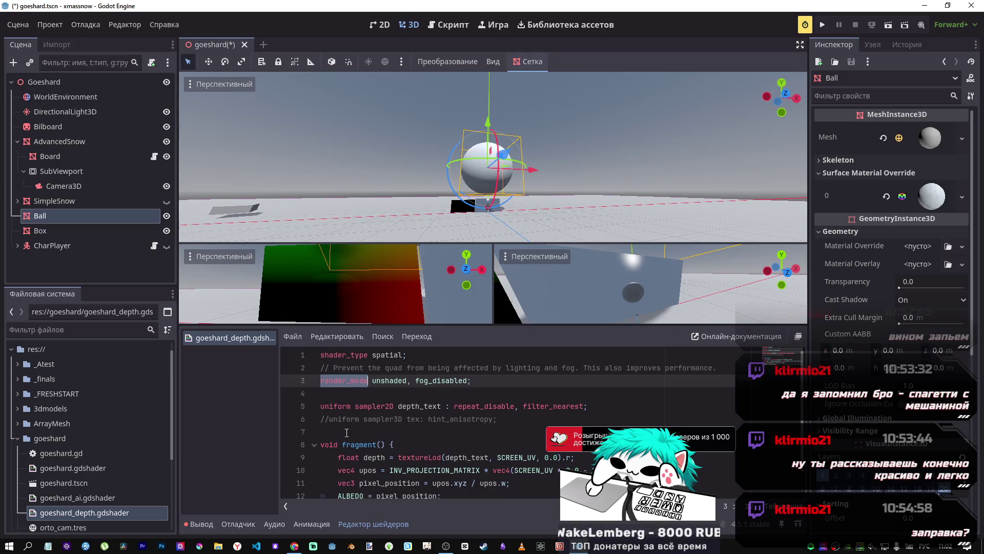
left_click(294, 546)
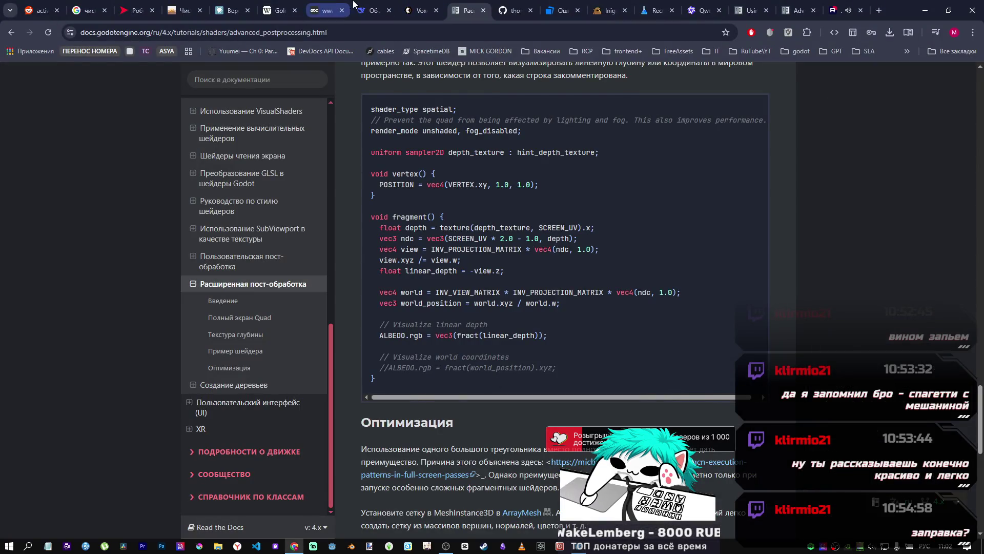
Step: Replace DeepSeek's draft with 'какие render_mode существуют в godot 4.5 st' and send it
left_click(356, 7)
key("ctrl+a")
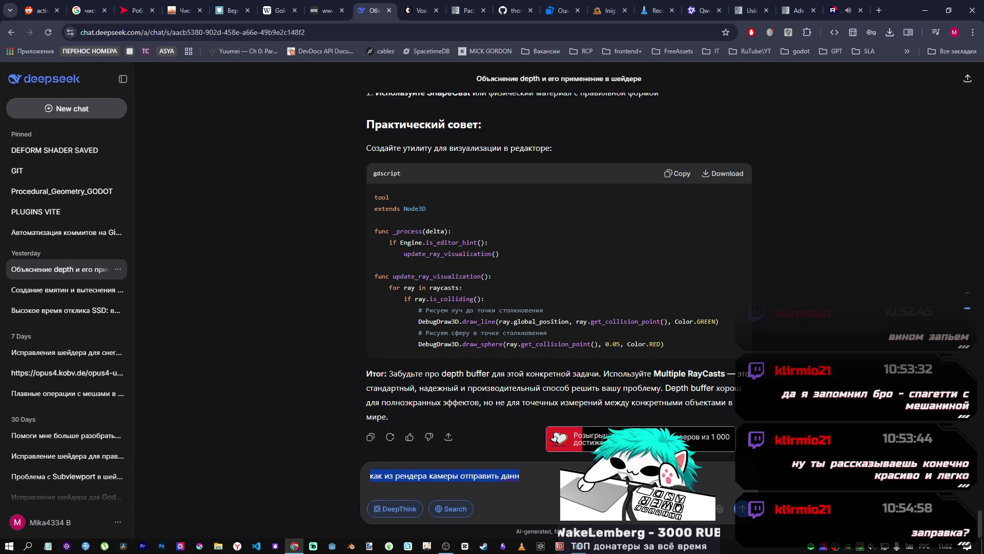
key("Right")
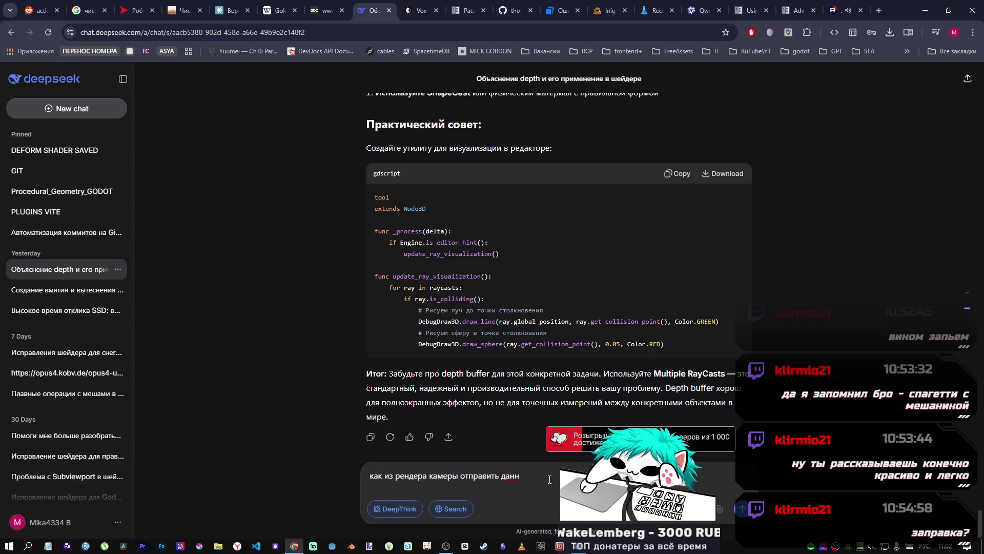
key("ctrl+a")
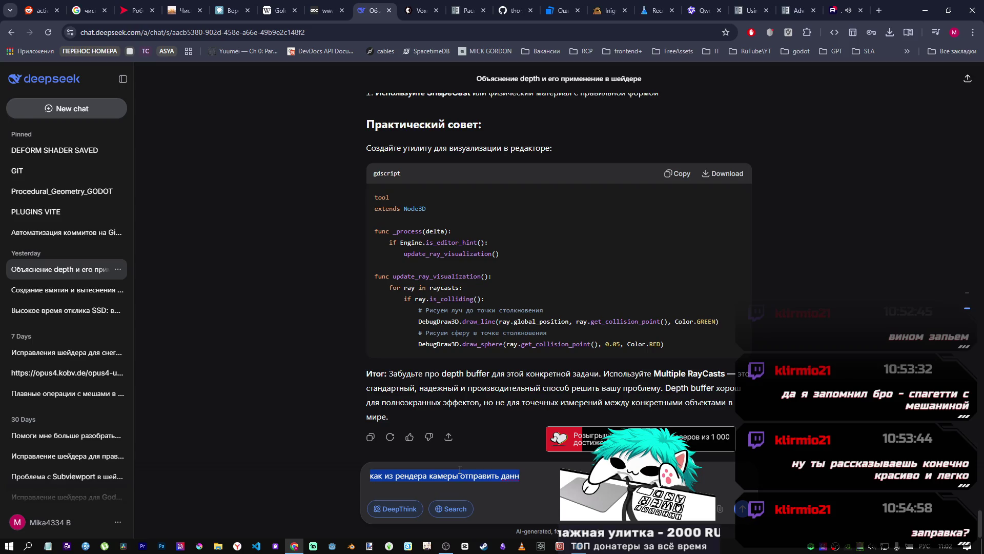
type("каки")
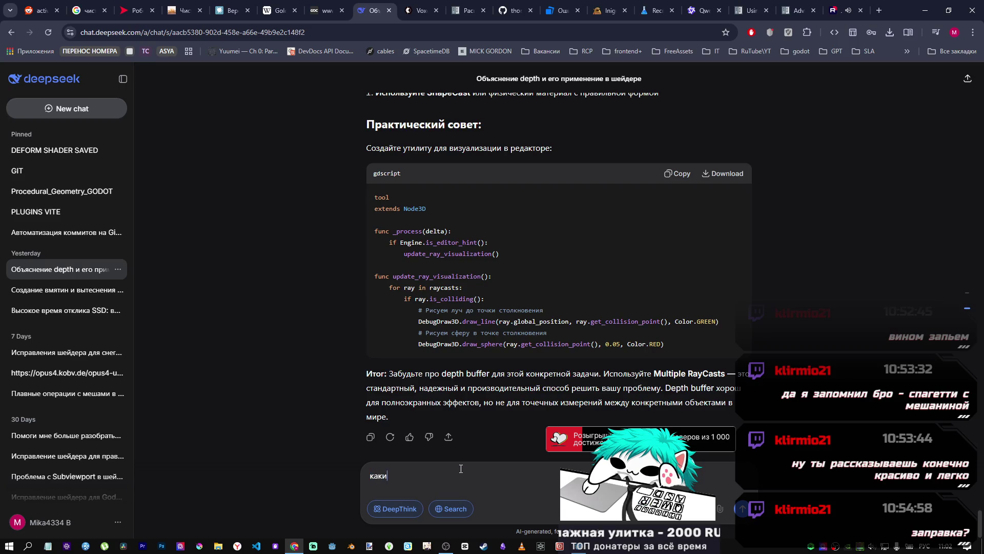
type("е render_mode с")
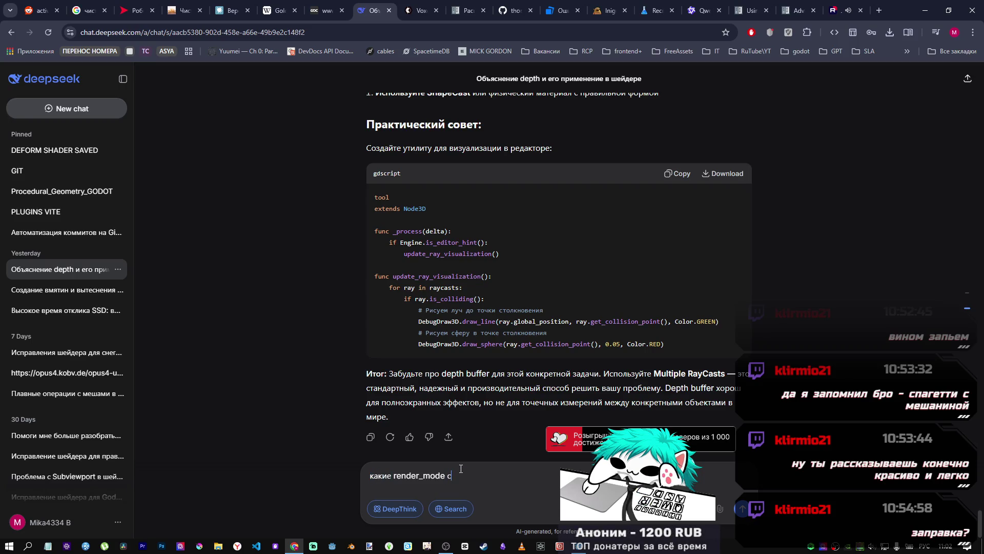
type("уществуют в godot.")
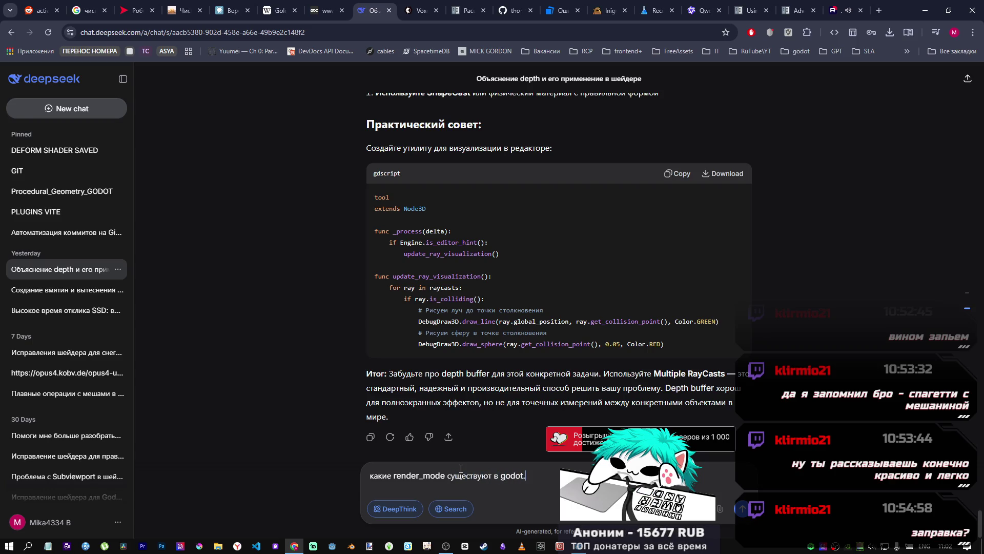
key("BackSpace")
type(" 4.5 ")
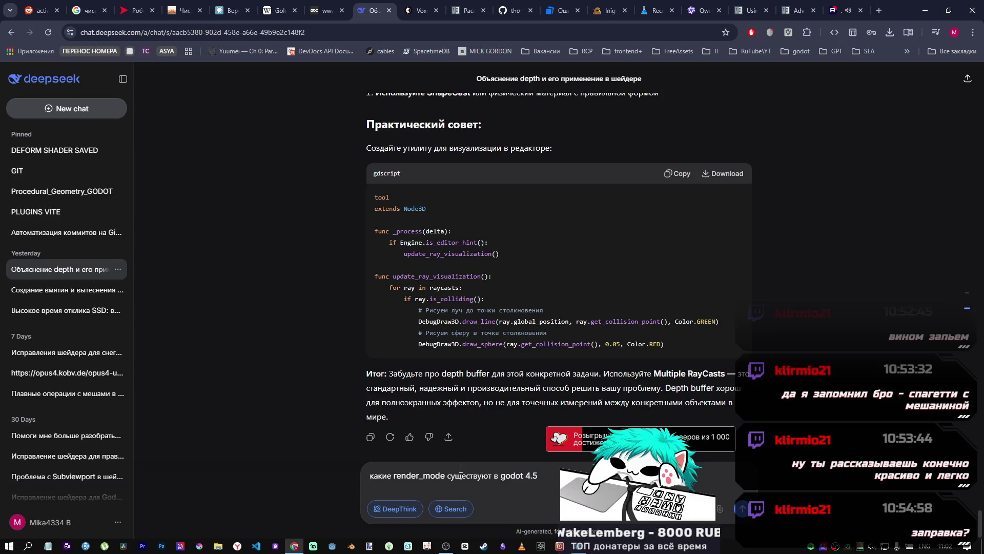
type("stabl")
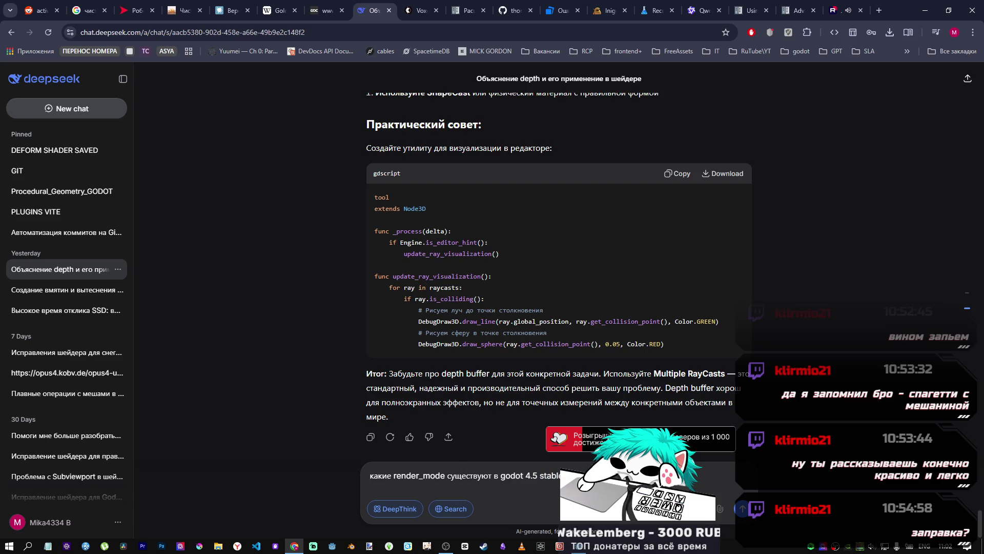
key("Return")
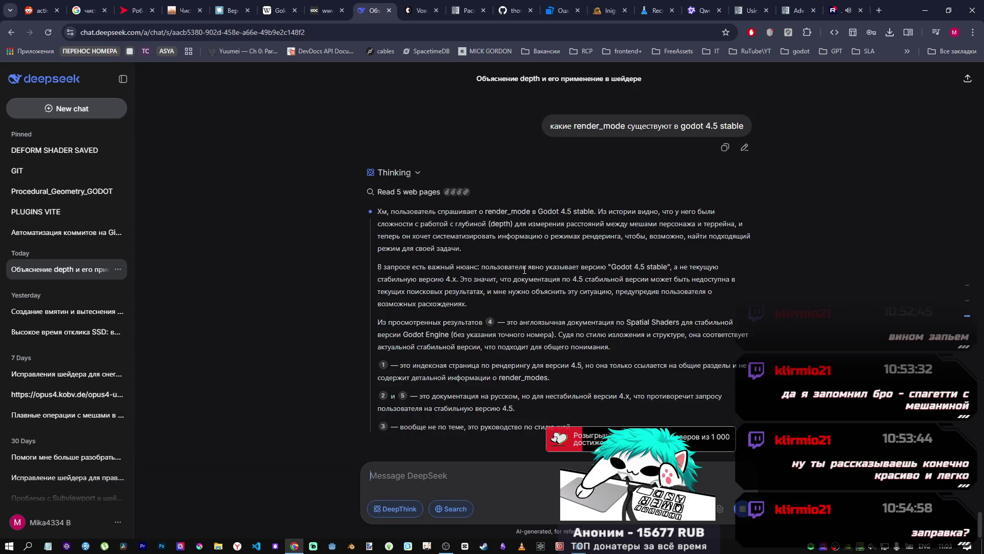
Step: Scroll back to Решение 4 and select its 'uniform sampler2D character_depth' line
scroll(522, 264, "up", 1)
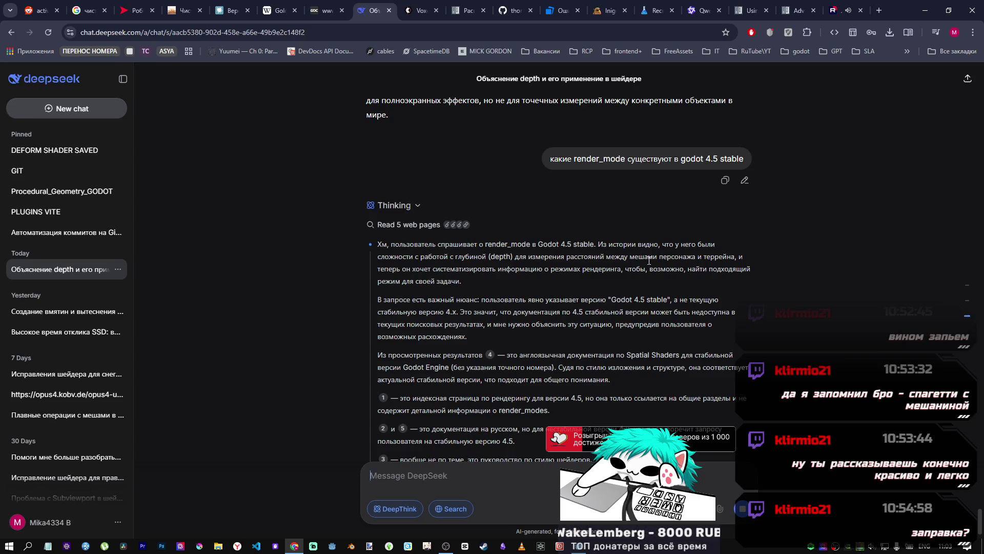
scroll(650, 256, "up", 9)
scroll(636, 255, "down", 3)
scroll(630, 254, "up", 12)
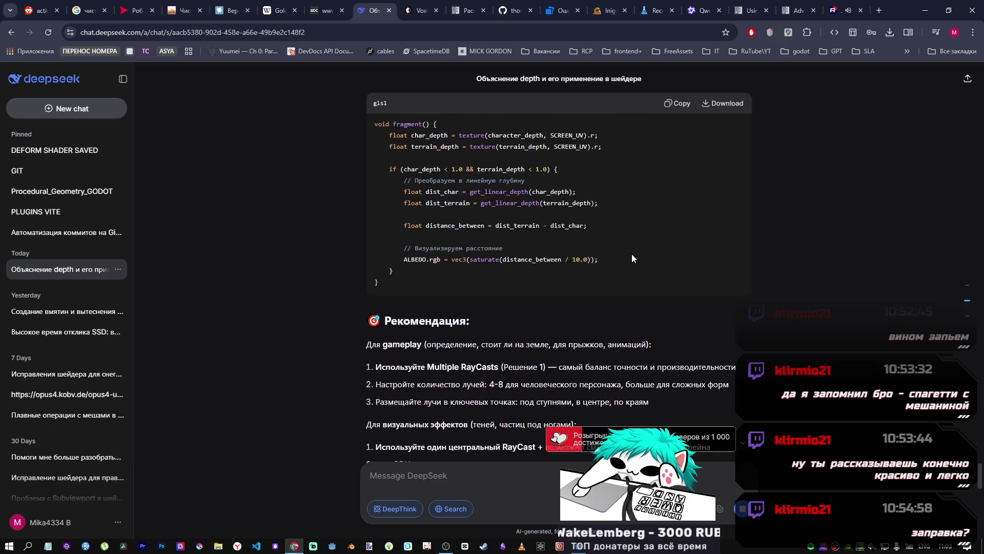
scroll(492, 264, "down", 2)
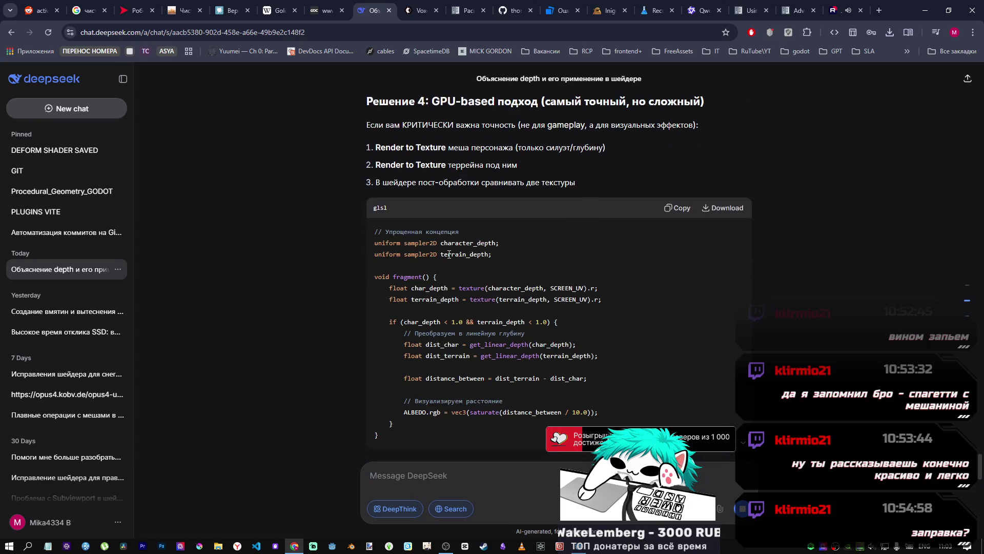
left_click_drag(496, 243, 434, 245)
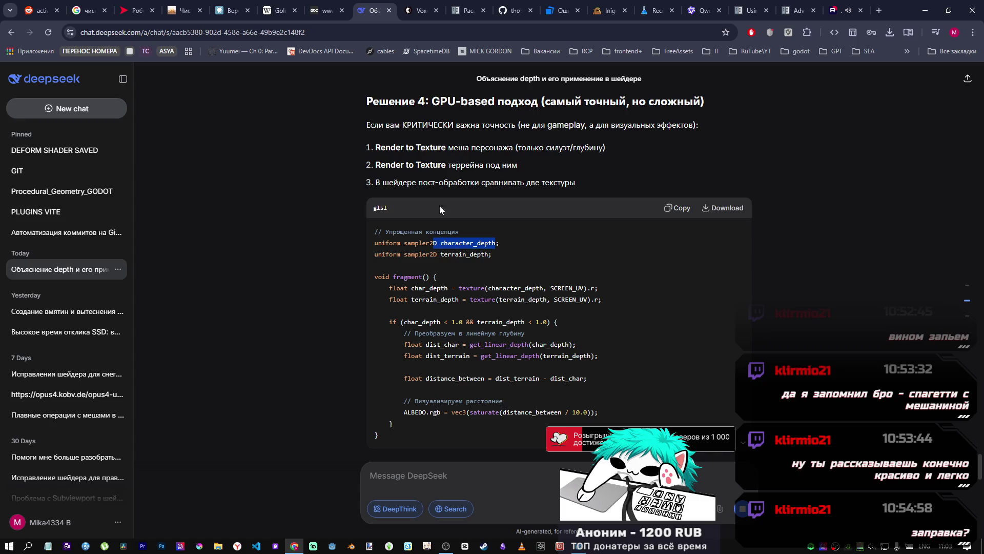
left_click(381, 143)
left_click_drag(381, 143, 606, 150)
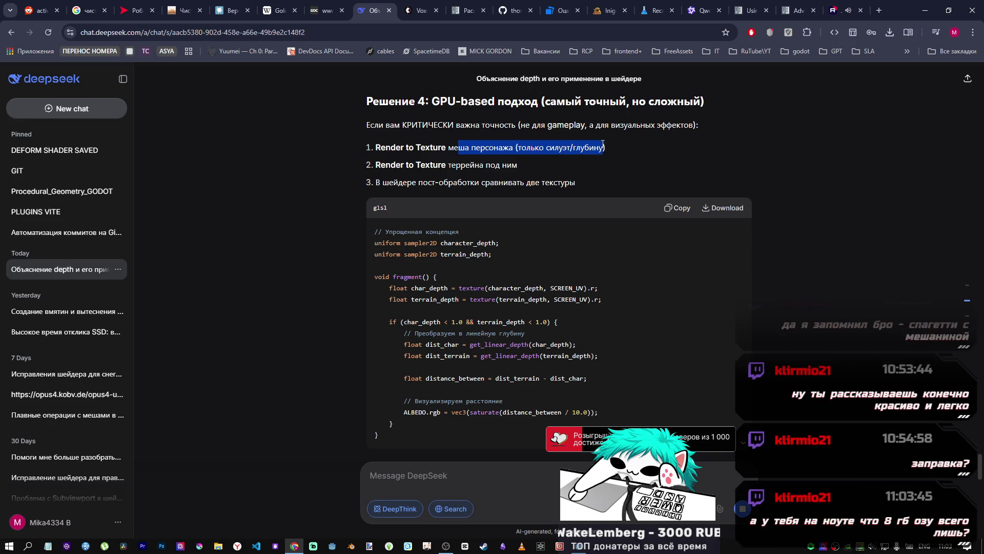
left_click_drag(498, 243, 376, 244)
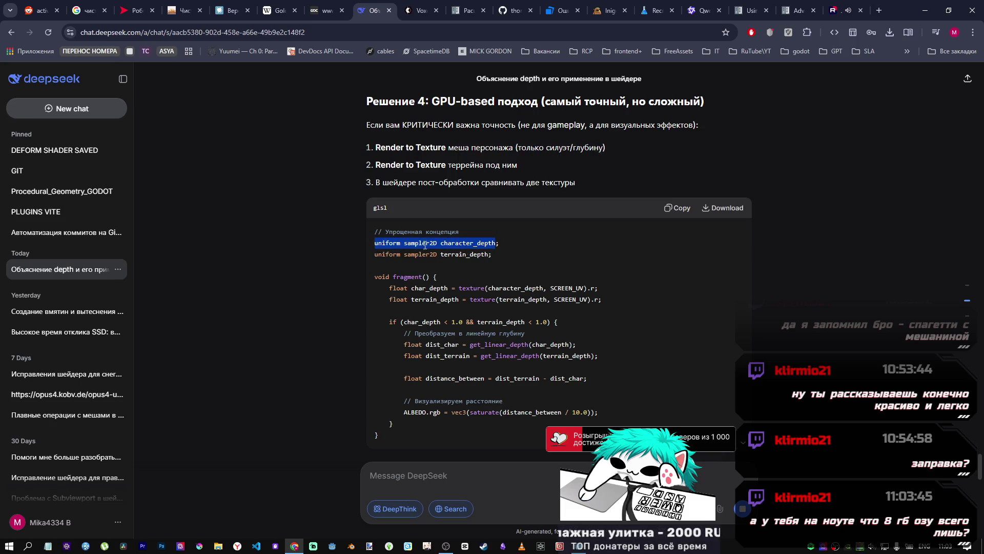
Step: Check the render_mode and depth_text lines in Godot's shader, then return to DeepSeek
key("alt+Tab")
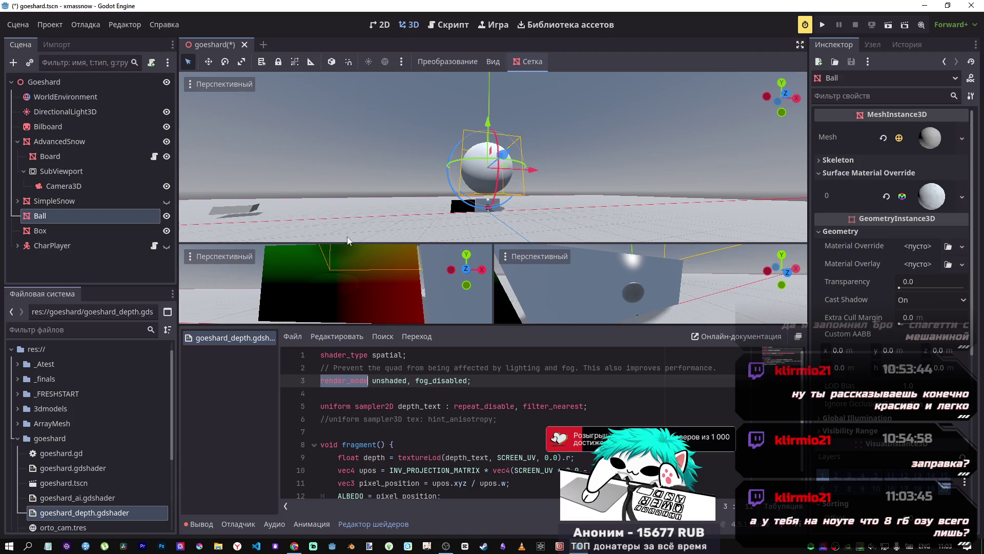
scroll(405, 369, "down", 1)
left_click(423, 368)
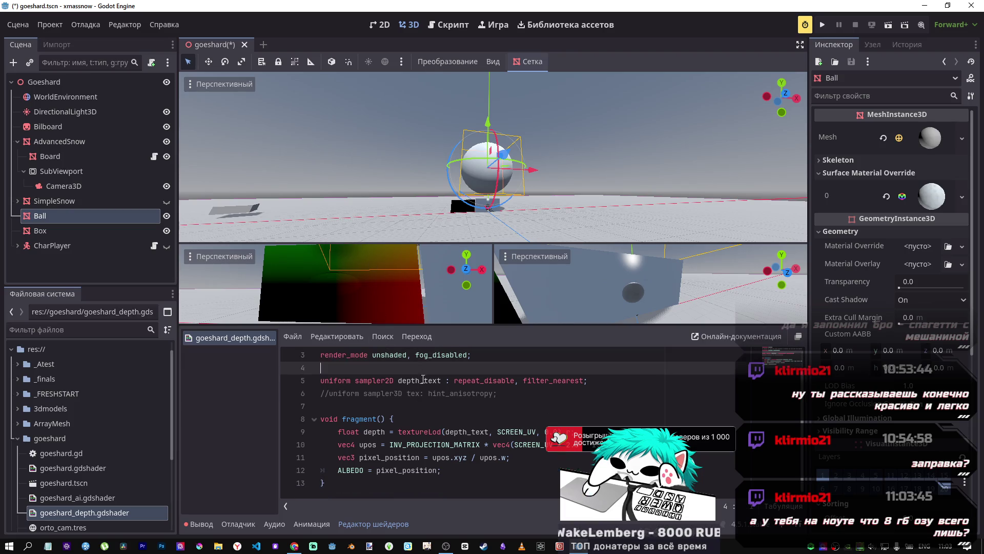
left_click(411, 383)
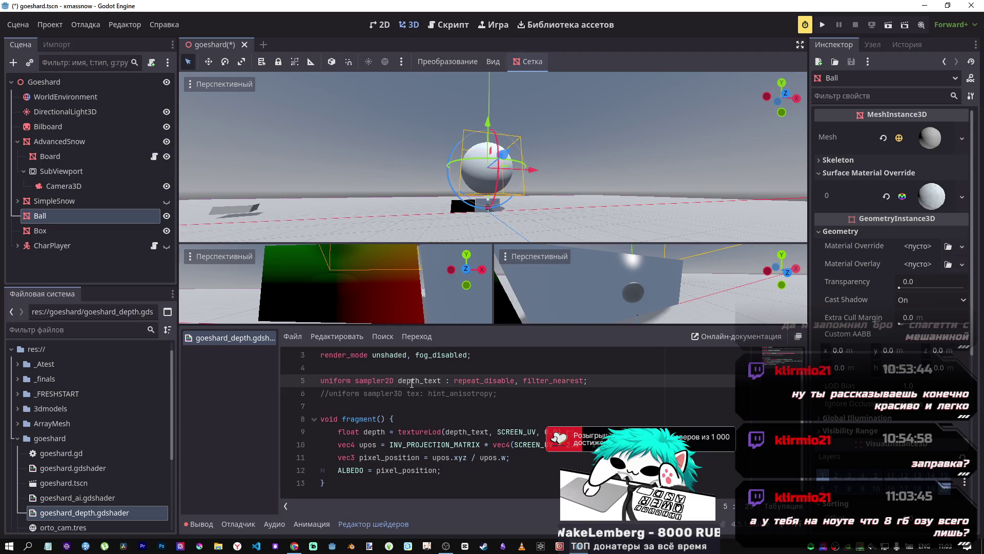
left_click(294, 549)
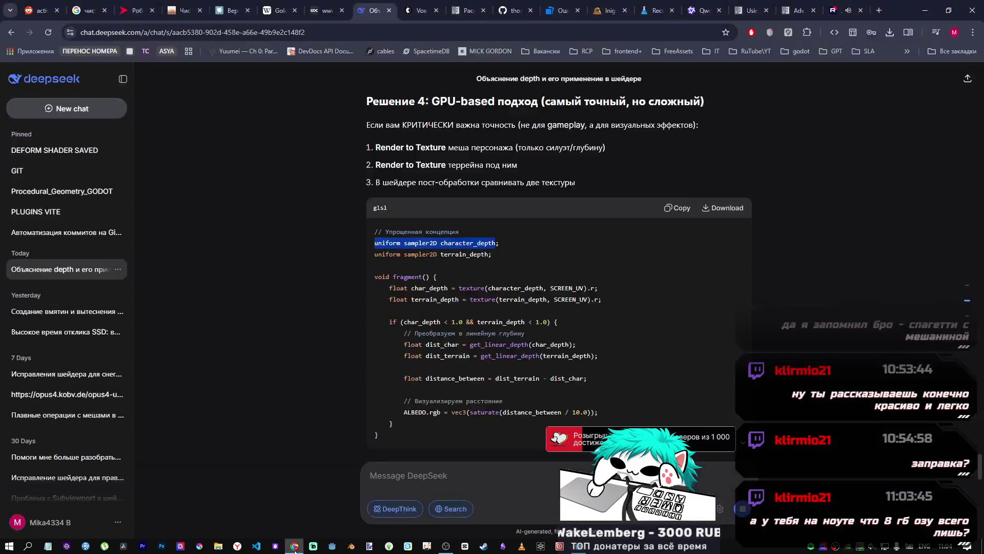
Step: Select the 'uniform sampler2D terrain_depth;' line in DeepSeek's code, then open Task Manager
left_click_drag(490, 254, 373, 255)
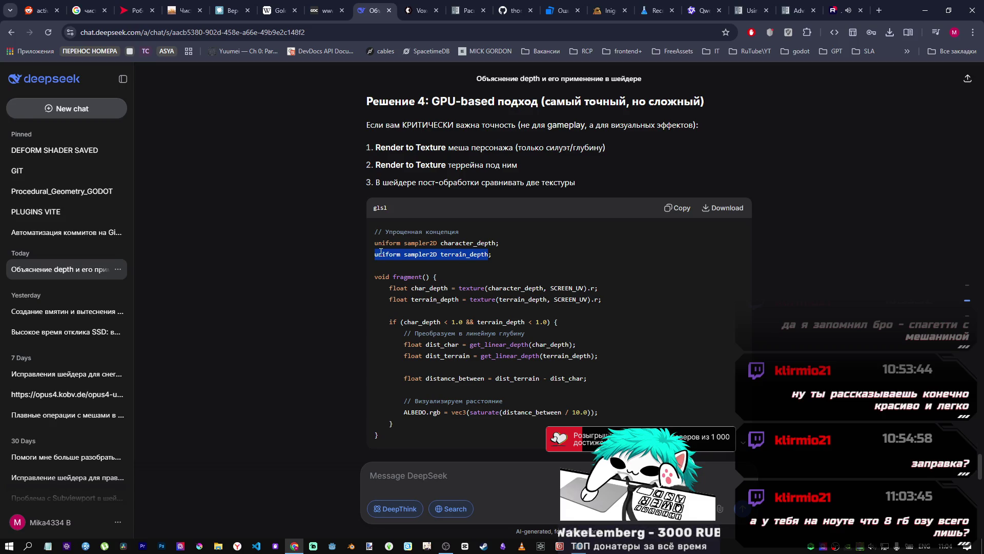
key("ctrl+shift+Escape")
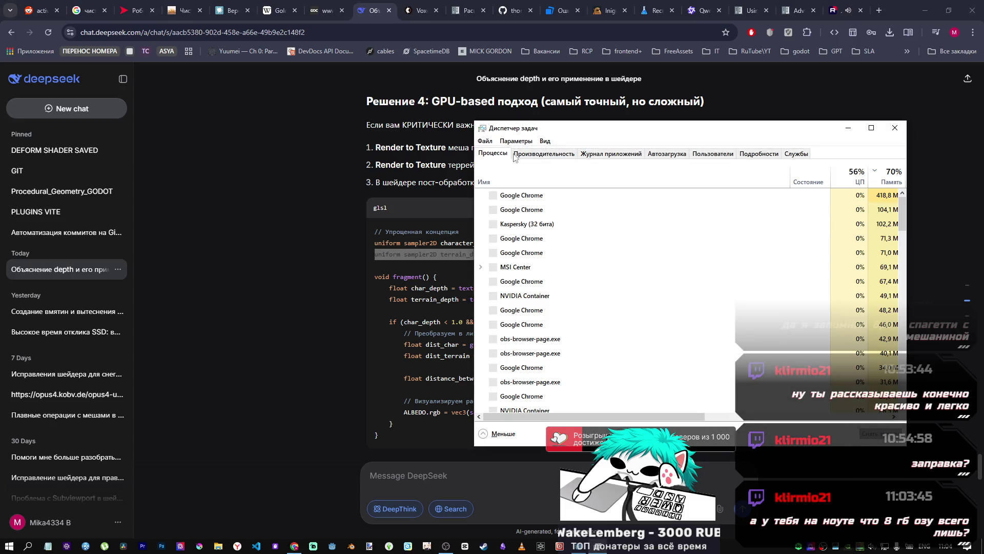
Step: Check Task Manager's Performance memory graph (about 11 of 16 GB used), then close it
left_click(764, 155)
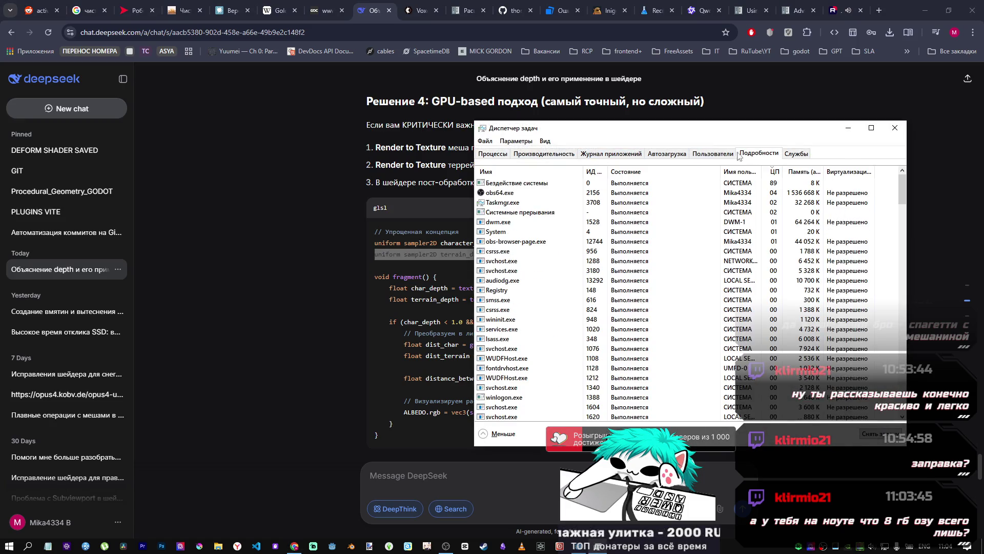
left_click(719, 156)
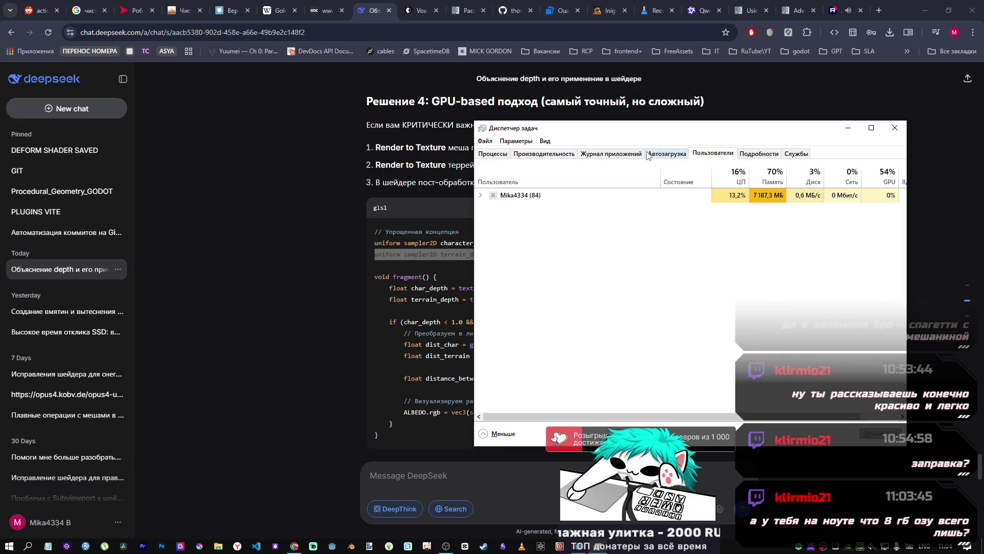
left_click(556, 155)
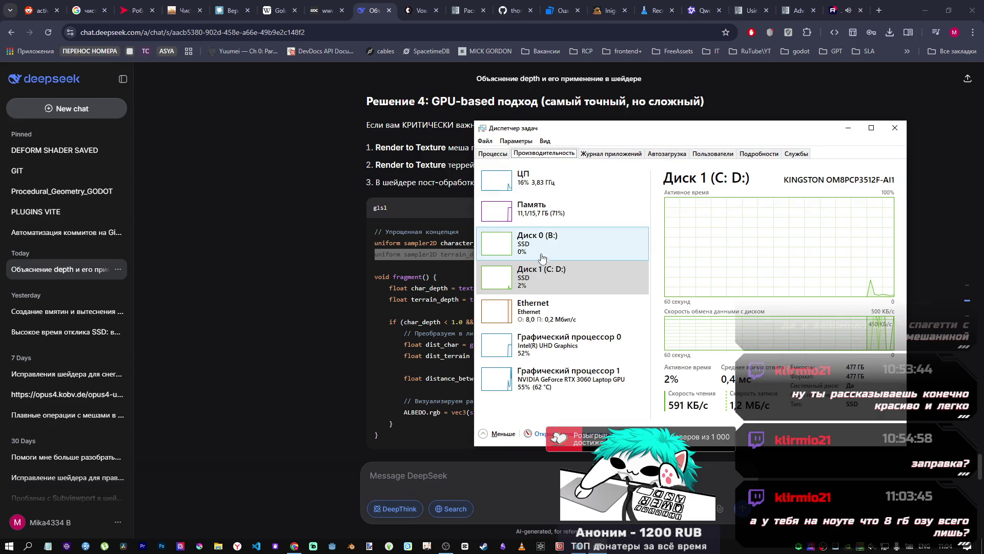
left_click(568, 217)
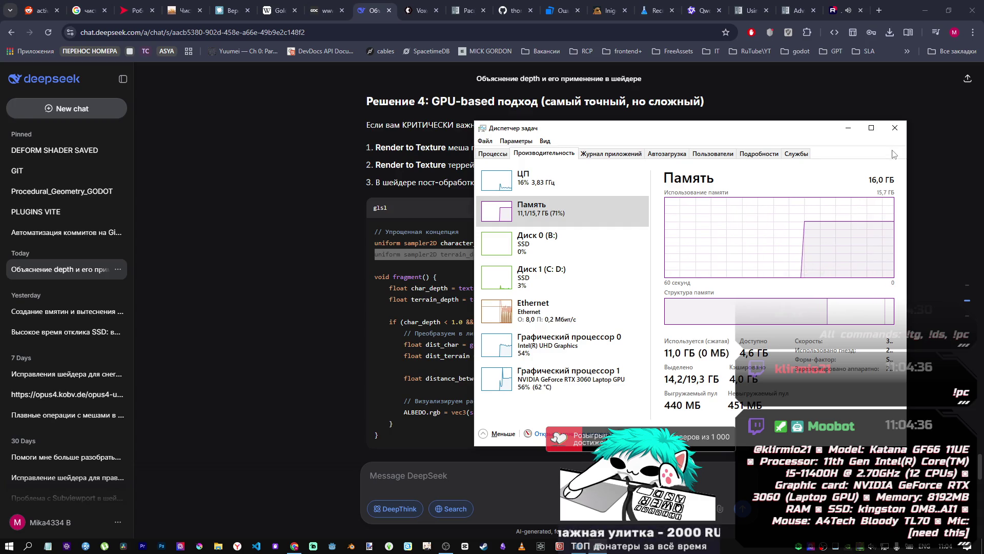
left_click(896, 129)
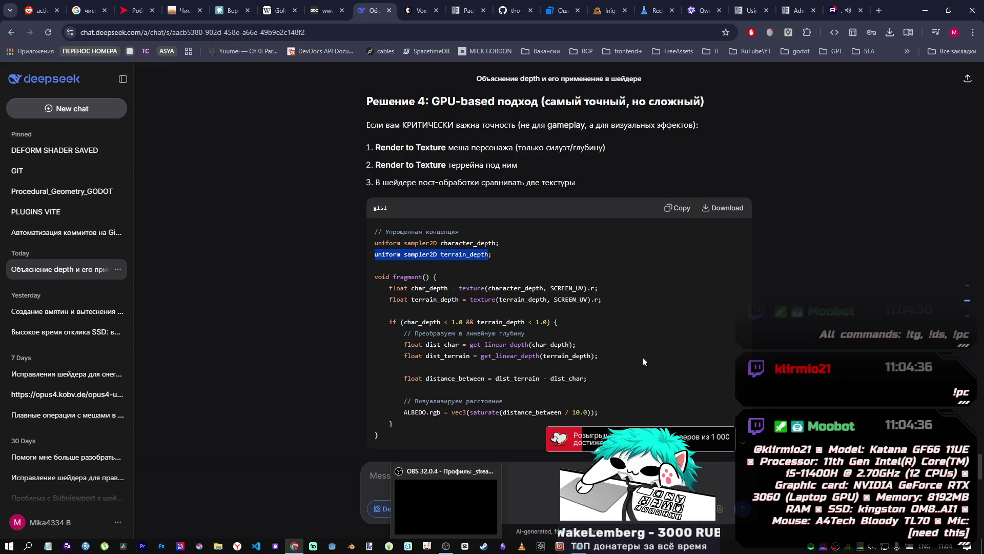
left_click(768, 346)
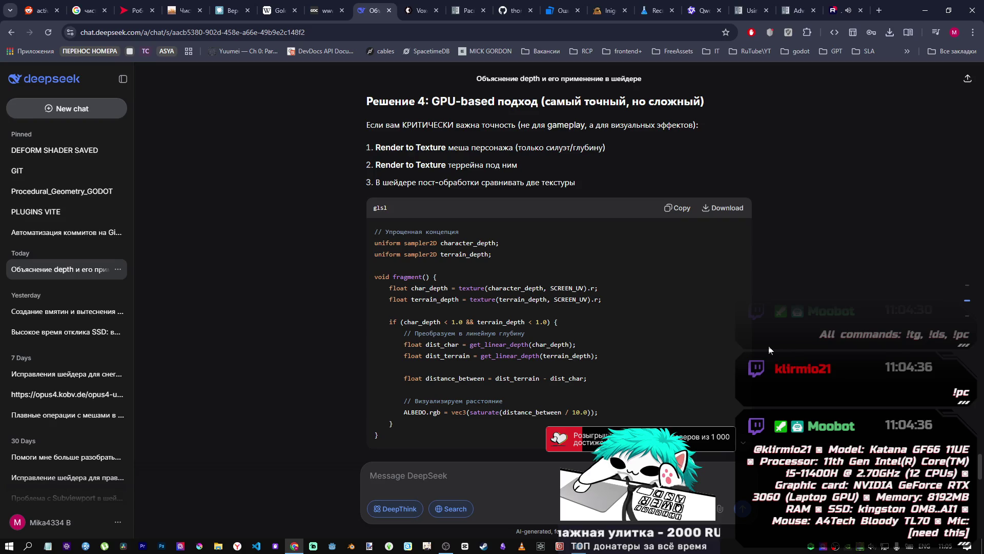
scroll(567, 317, "down", 4)
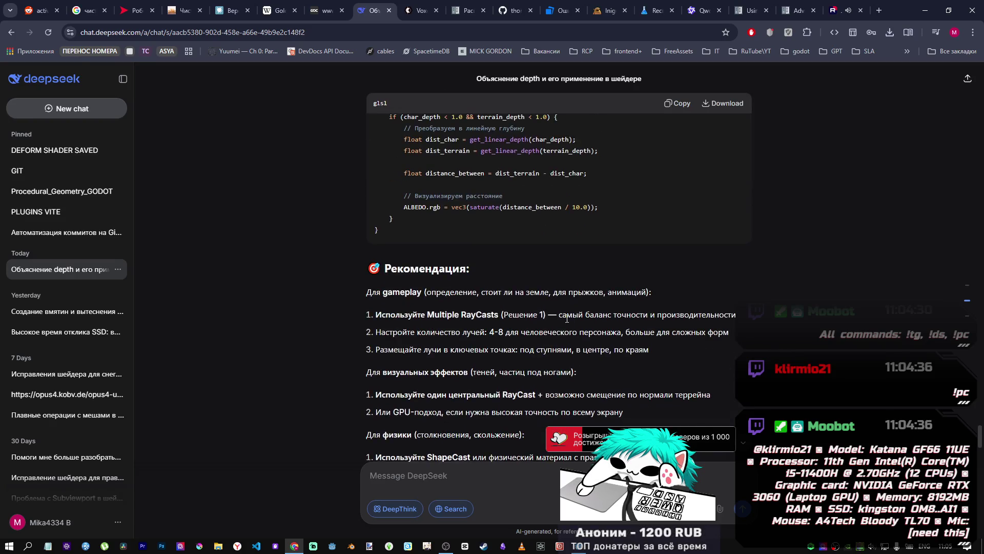
scroll(567, 318, "up", 4)
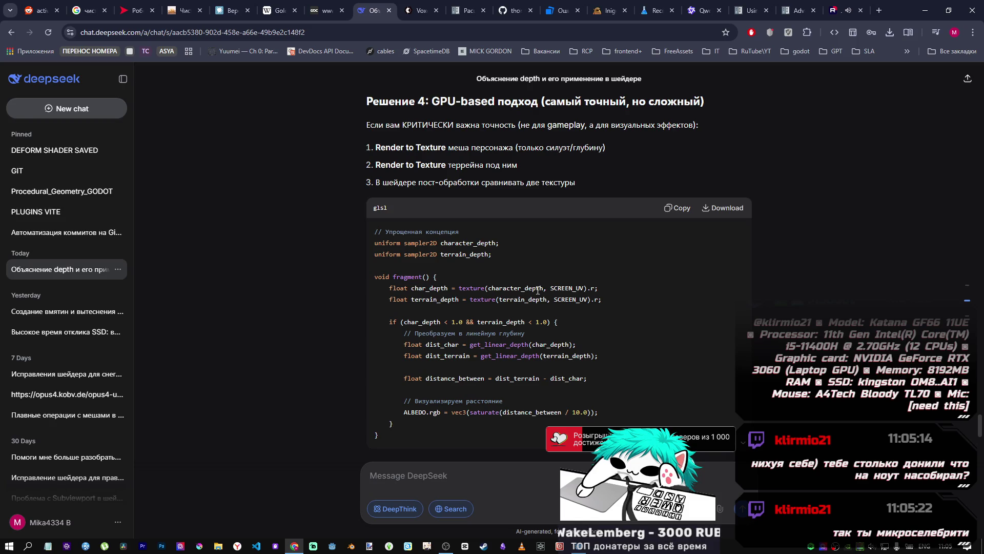
left_click_drag(601, 301, 411, 296)
left_click(464, 299)
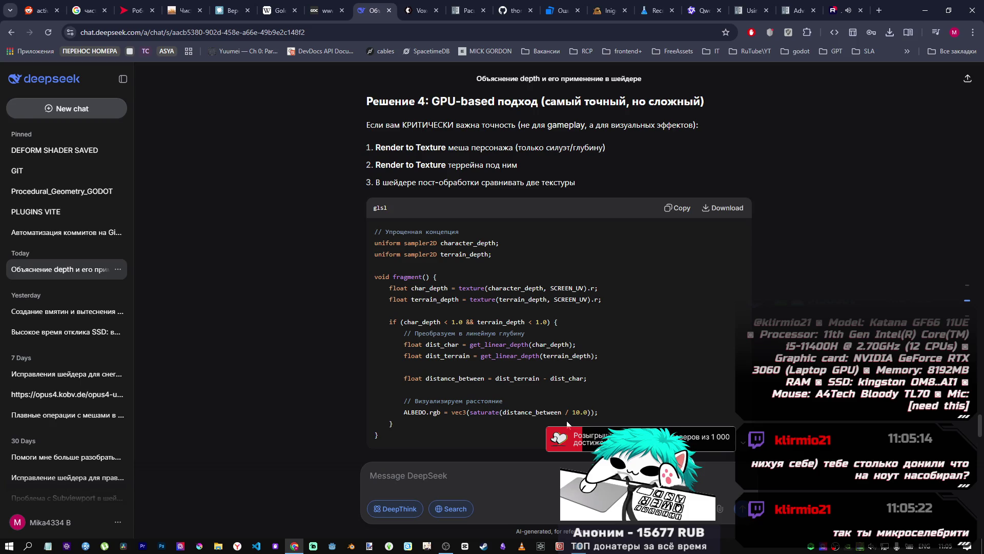
left_click_drag(590, 416, 492, 356)
left_click(503, 395)
scroll(544, 379, "down", 2)
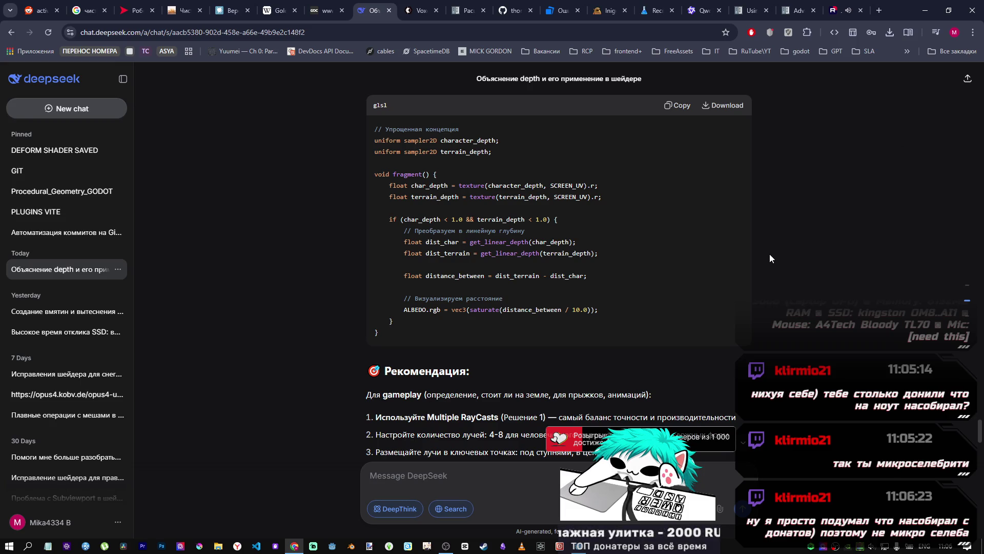
scroll(498, 304, "down", 2)
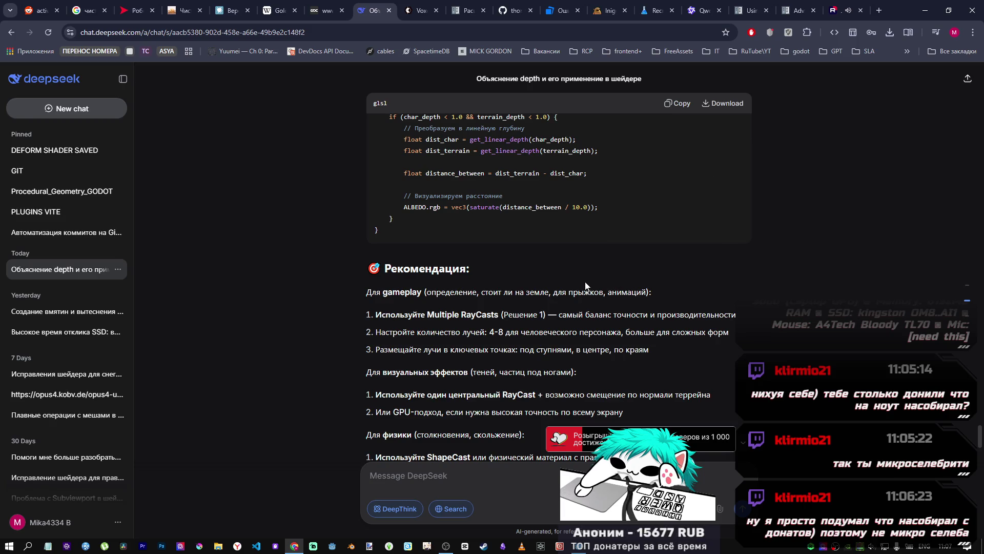
scroll(540, 271, "up", 5)
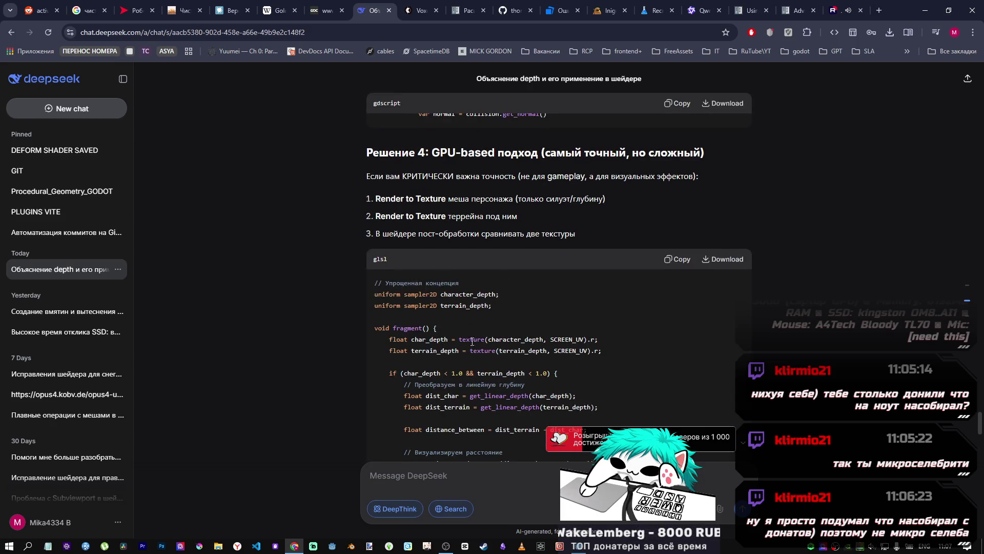
scroll(443, 330, "down", 3)
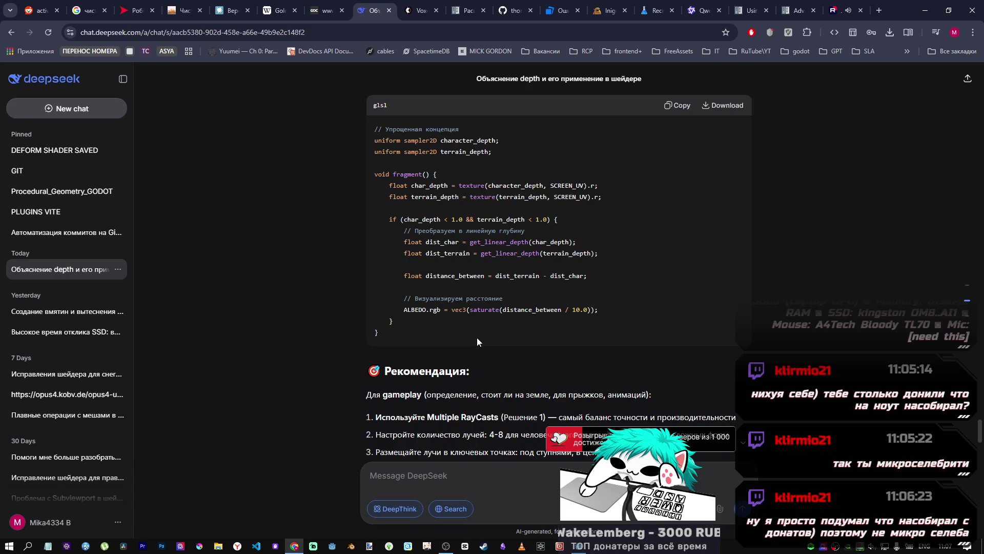
scroll(507, 278, "down", 1)
scroll(508, 280, "up", 1)
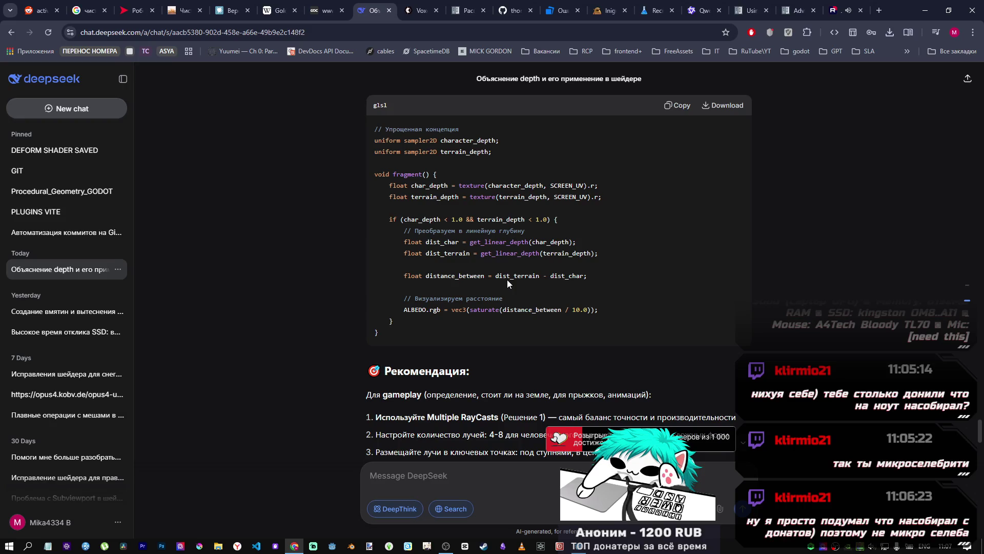
scroll(482, 255, "up", 2)
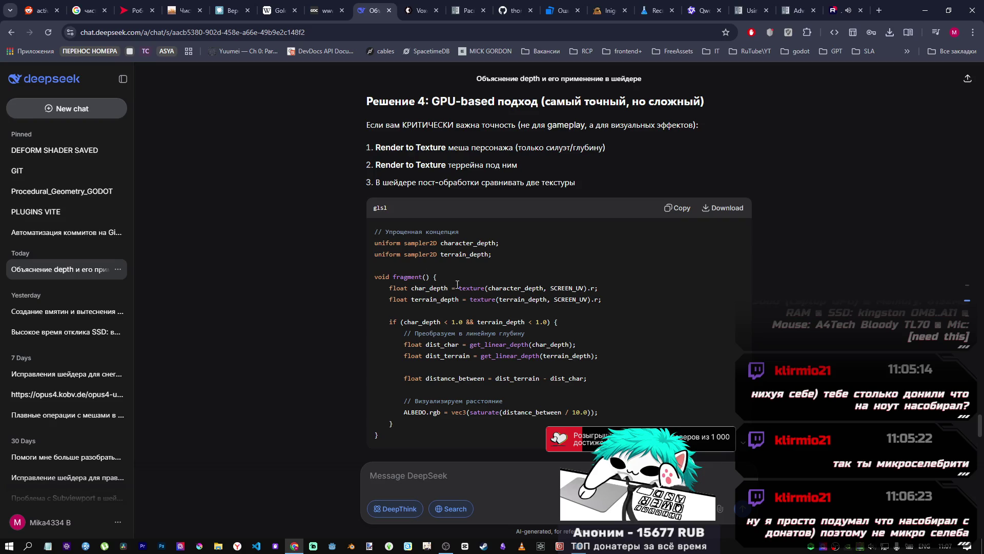
scroll(468, 289, "down", 1)
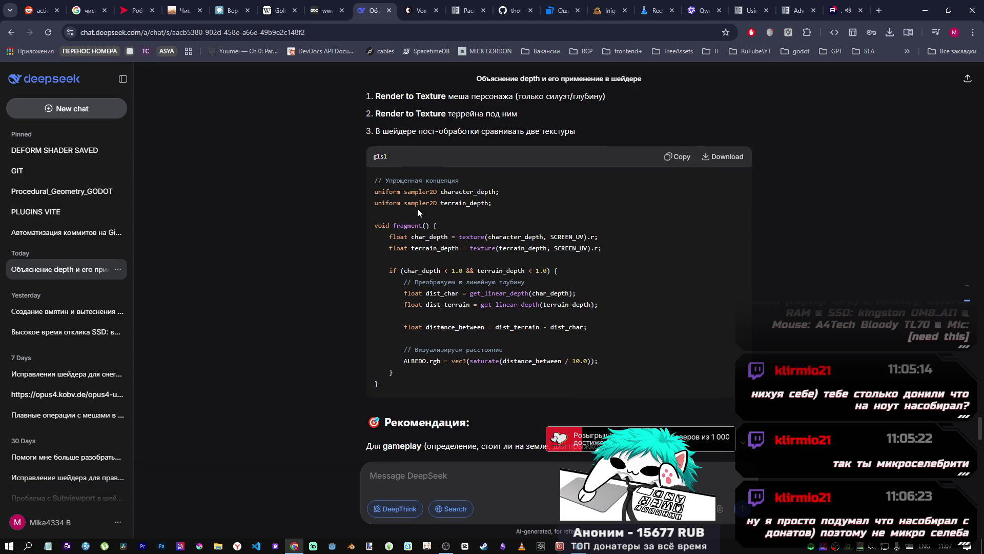
mouse_move(393, 192)
left_mouse_down()
mouse_move(497, 205)
mouse_move(485, 362)
mouse_move(581, 365)
left_mouse_up()
left_click(481, 363)
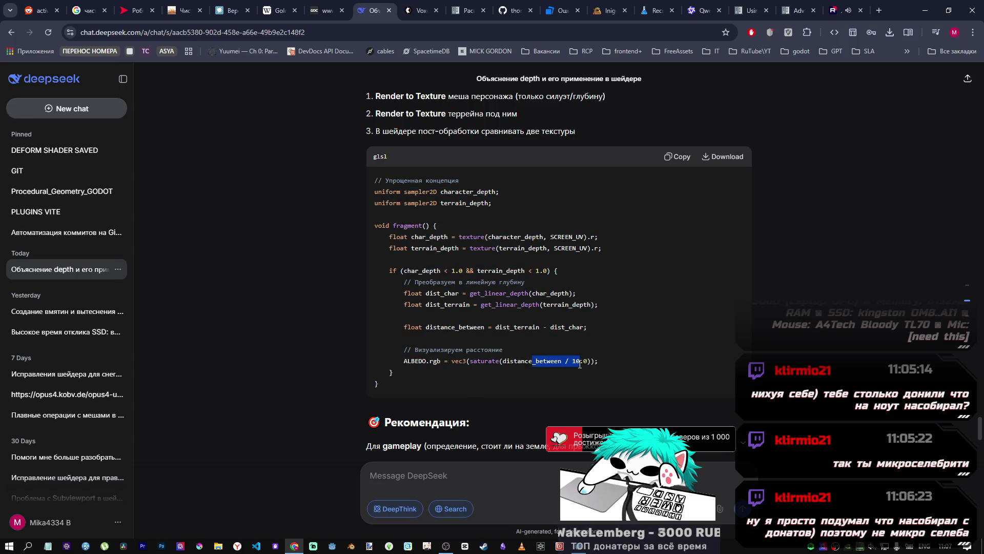
left_click_drag(414, 271, 547, 270)
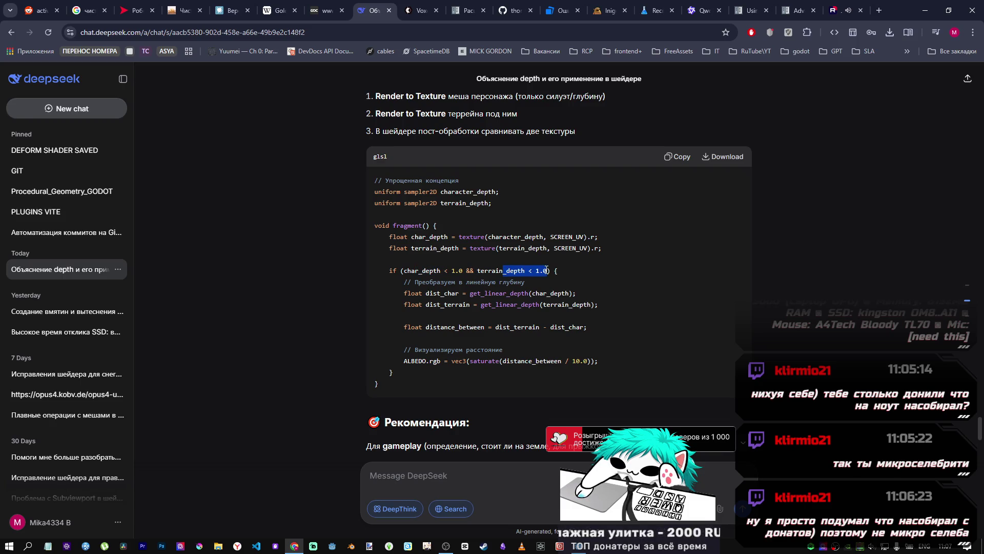
left_click(585, 364)
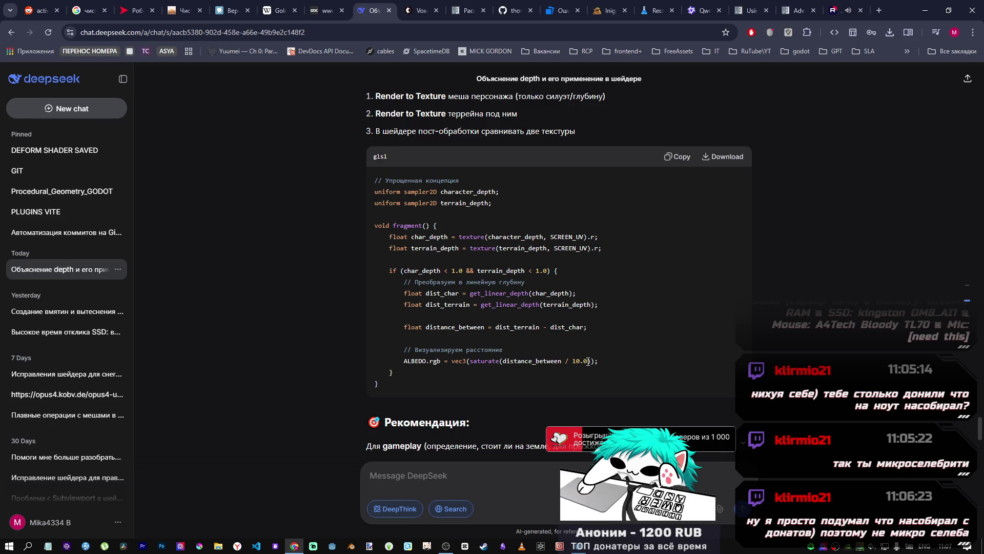
mouse_move(355, 392)
left_mouse_down()
mouse_move(379, 263)
mouse_move(376, 203)
mouse_move(377, 271)
mouse_move(393, 264)
left_mouse_up()
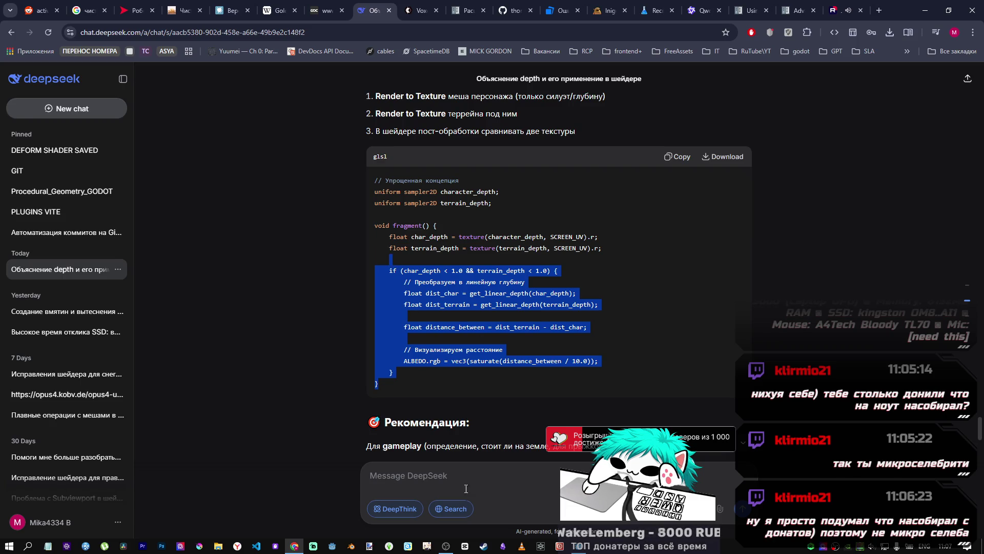
mouse_move(446, 546)
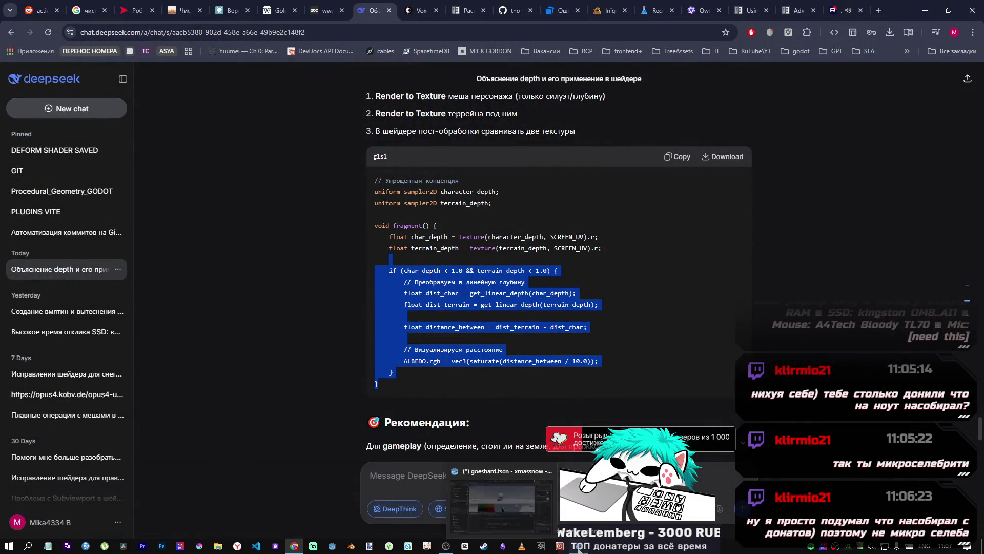
left_click(580, 546)
Step: Insert a blank line above the ALBEDO = pixel_position assignment in the fragment function
left_click(503, 415)
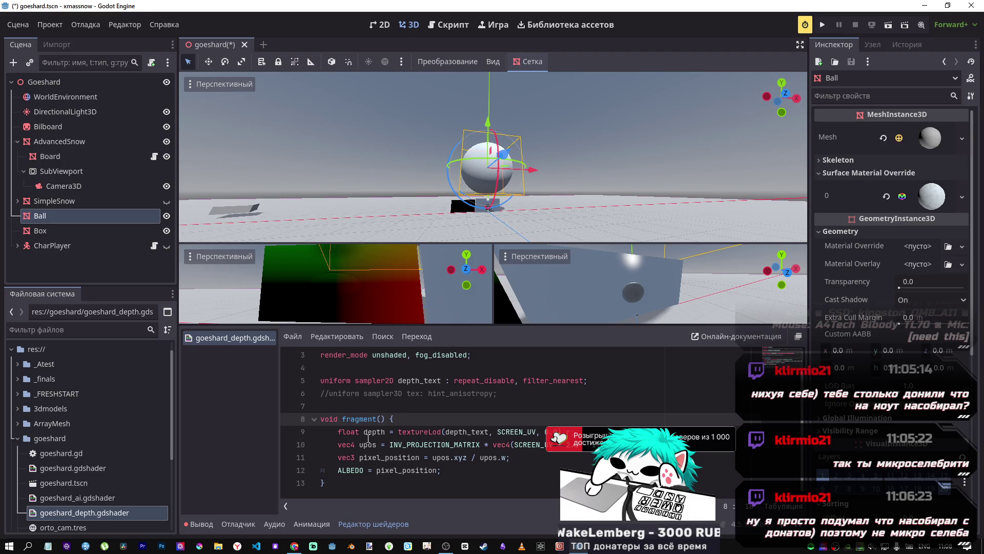
left_click(442, 471)
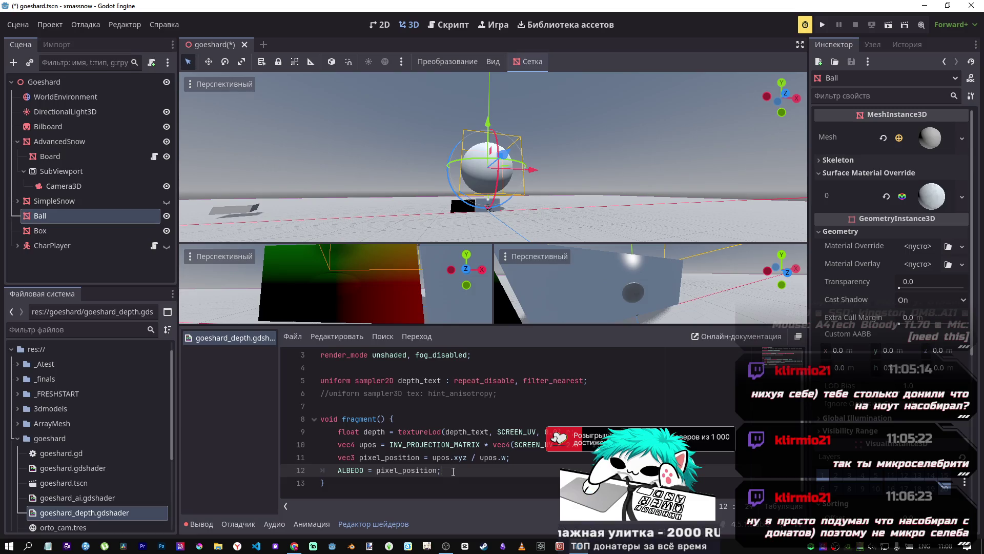
left_click_drag(420, 458, 355, 458)
left_click(429, 470)
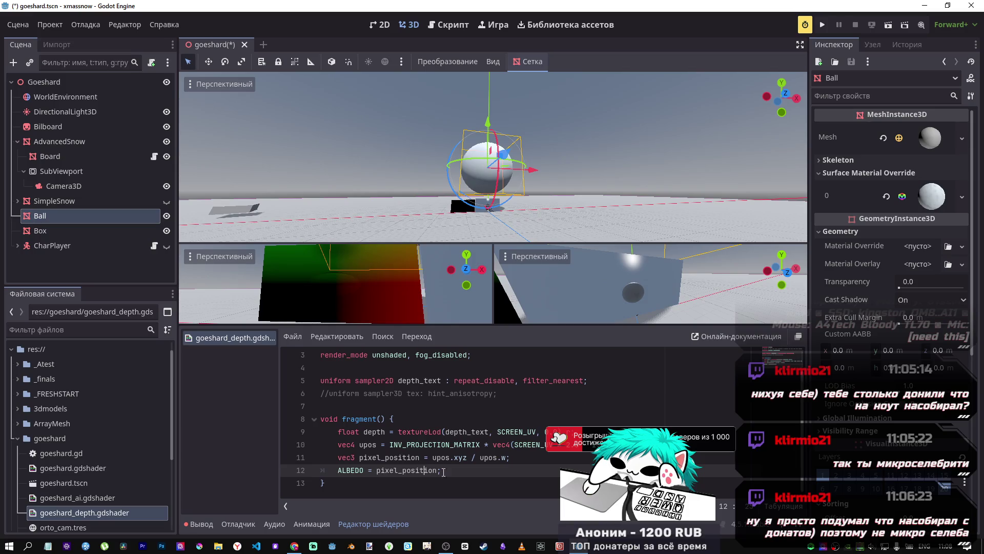
key("Home")
key("Return")
left_click(445, 483)
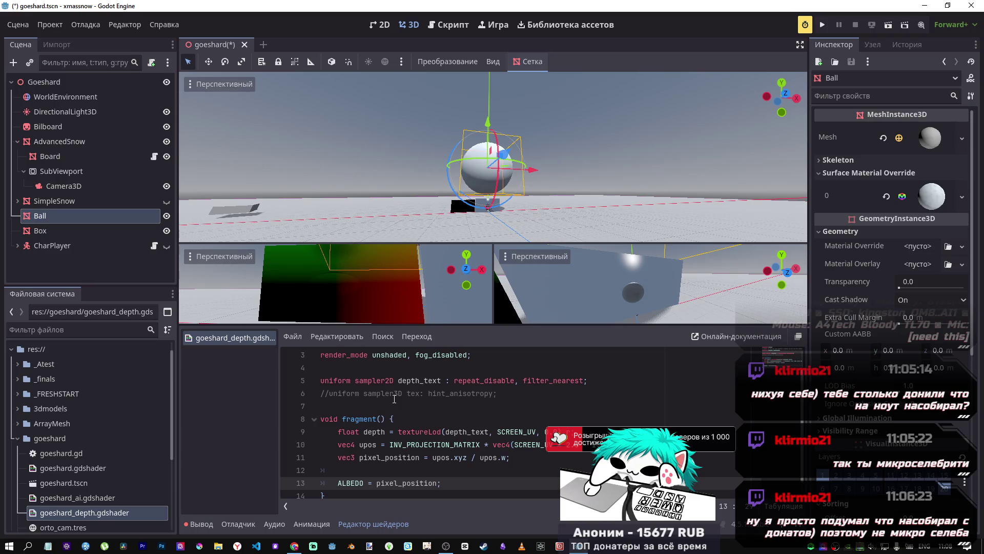
Step: Select 'uniform sampler2D terrain_depth;' in the DeepSeek answer and return to Godot
key("alt+Tab")
left_click_drag(501, 206, 357, 205)
key("ctrl+c")
key("alt+Tab")
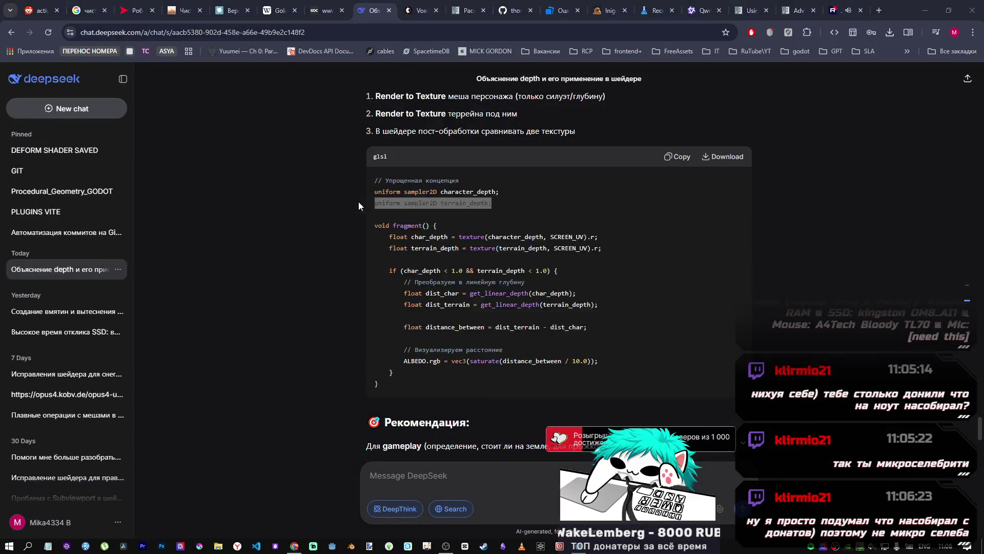
Step: Replace the commented sampler3D line with the pasted terrain_depth uniform declaration
left_click(467, 383)
left_click(487, 394)
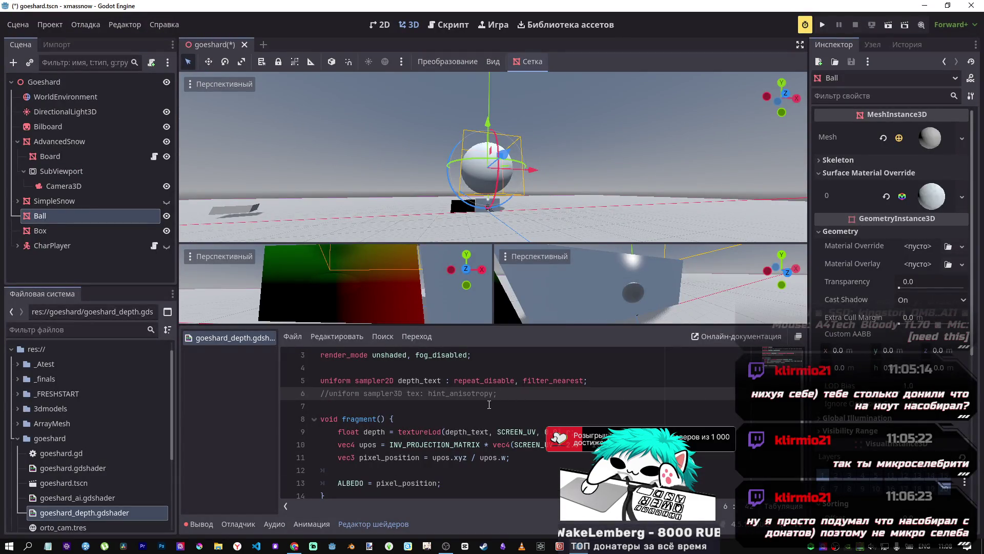
key("shift+Home")
key("ctrl+v")
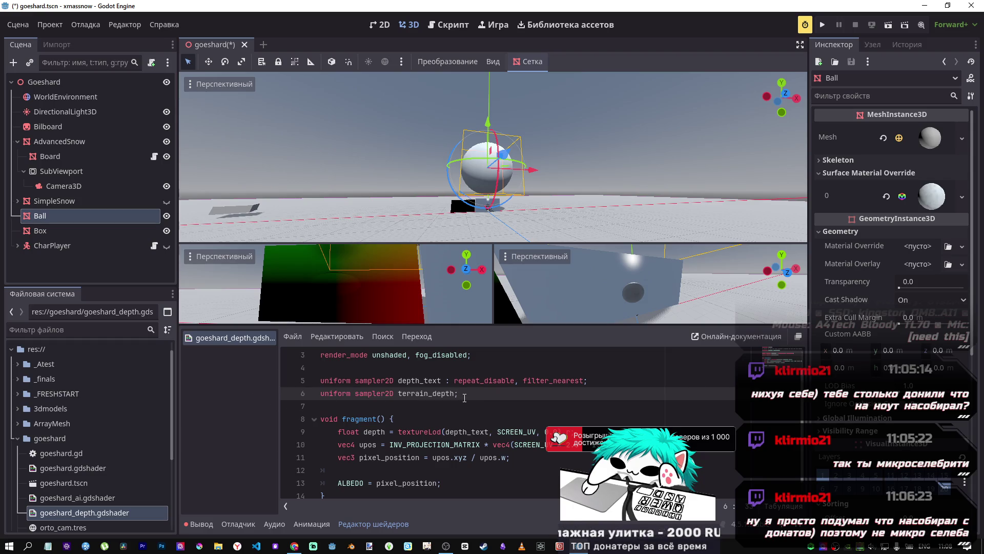
Step: Add repeat_disable, filter_nearest hints to terrain_depth and remove the duplicate semicolon
left_click_drag(589, 381, 444, 380)
key("ctrl+c")
left_click(461, 393)
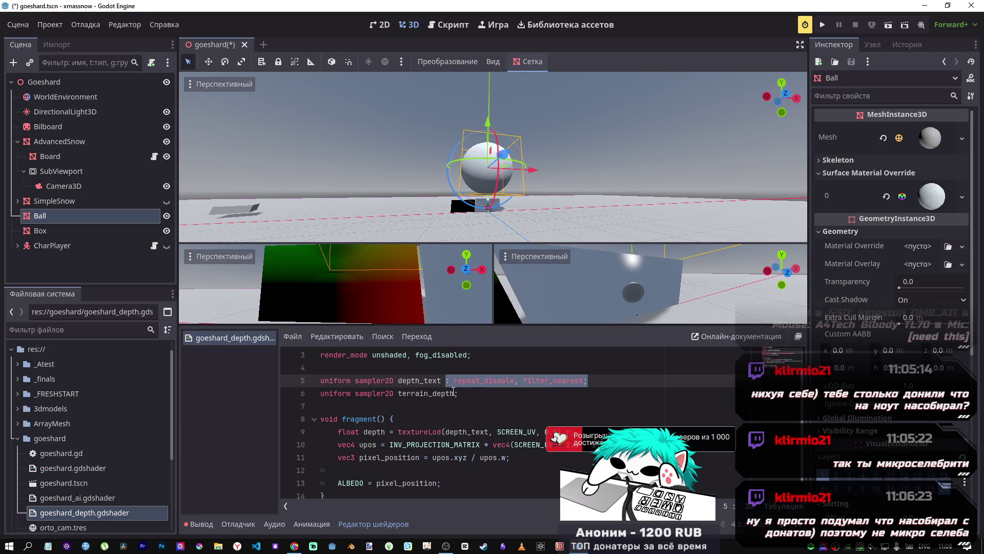
key("Left")
key("ctrl+v")
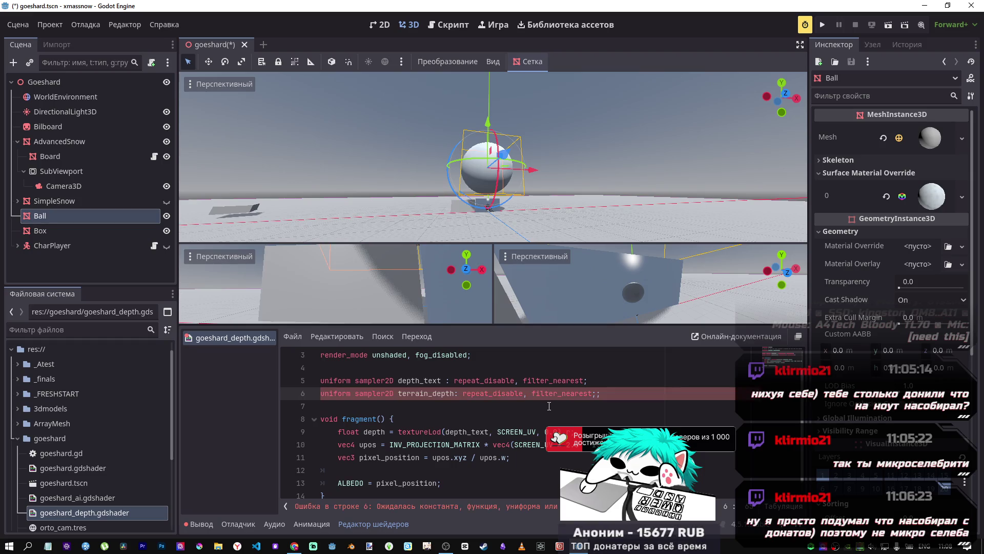
type(";")
key("BackSpace")
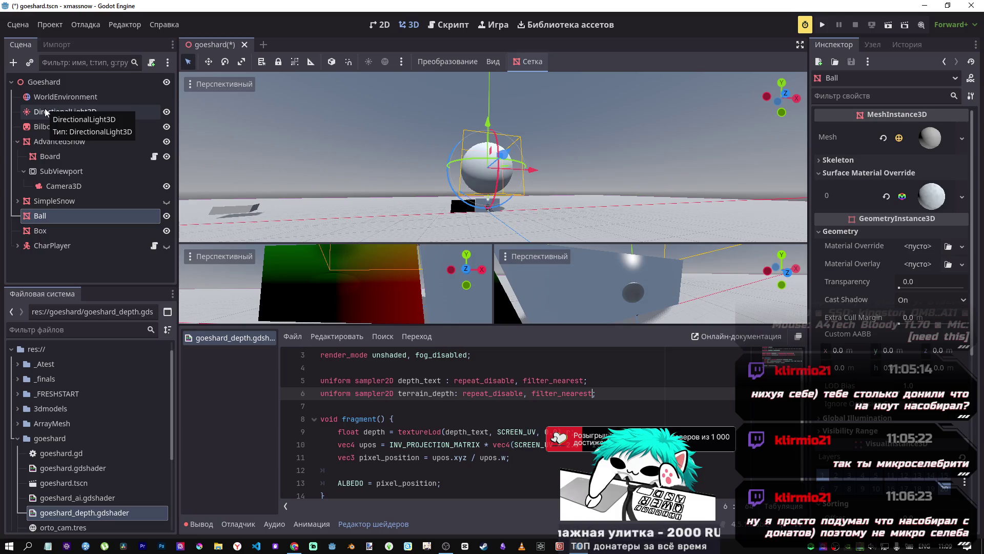
right_click(52, 85)
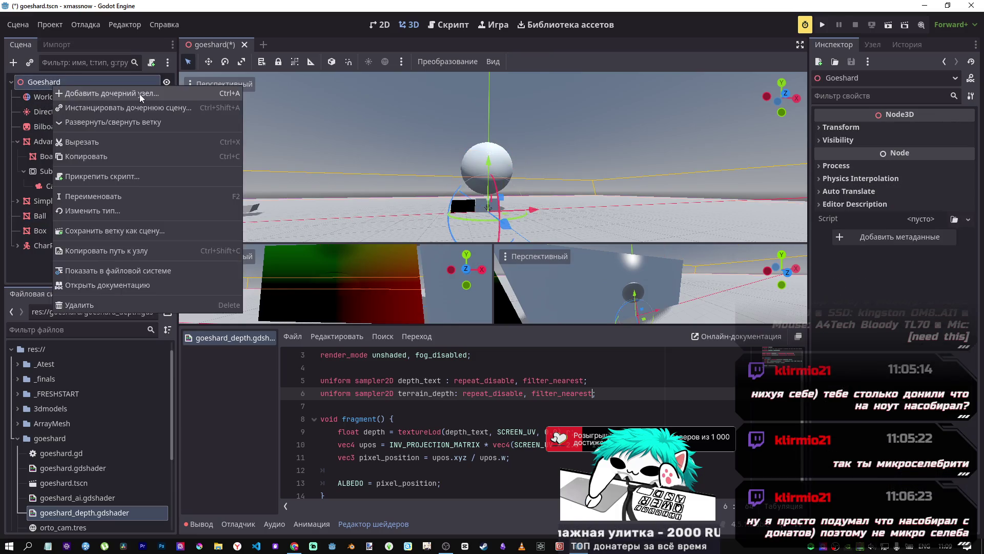
Step: Add a Camera3D child node to Goeshard and move it higher in the scene tree
left_click(67, 92)
type("camera")
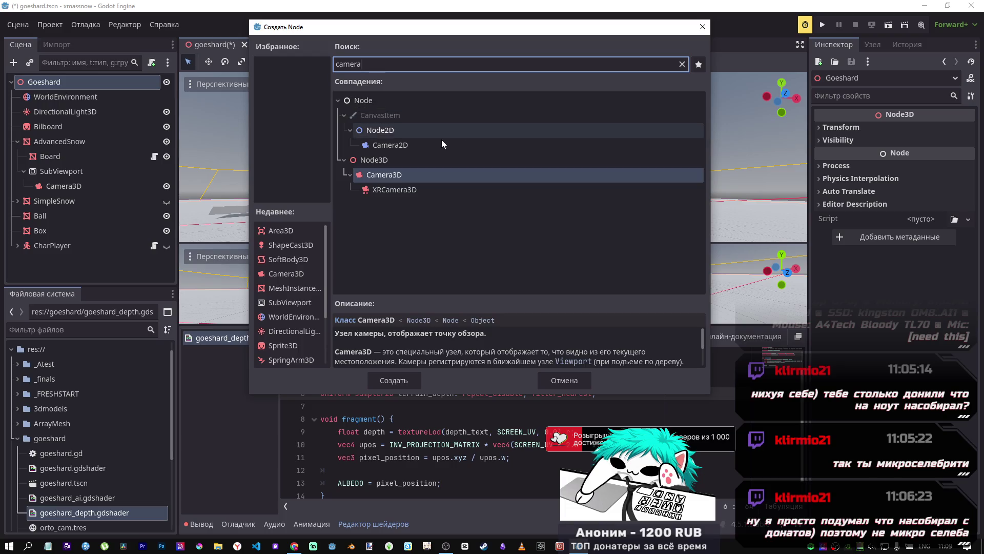
left_click(399, 382)
mouse_move(82, 262)
left_mouse_down()
mouse_move(82, 105)
mouse_move(78, 134)
left_mouse_up()
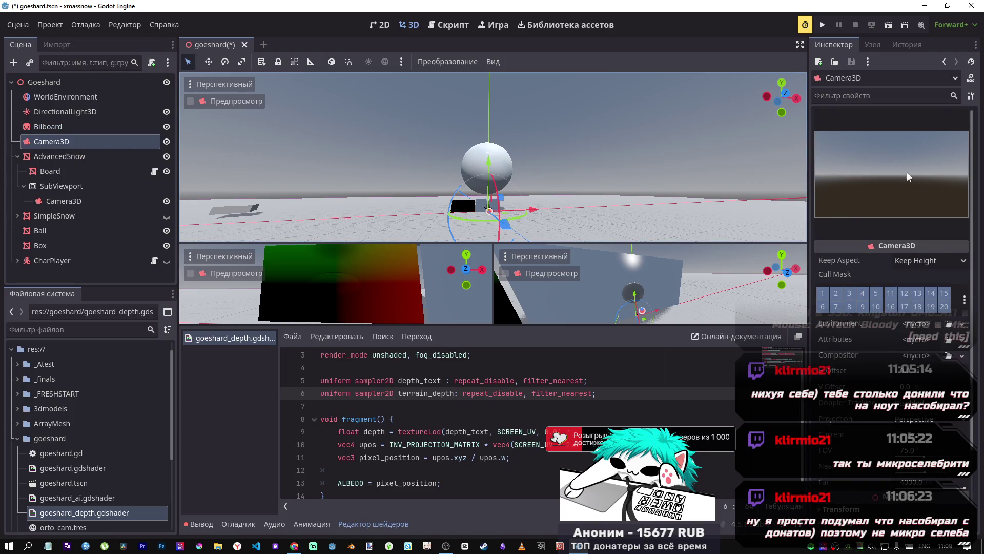
Step: Raise the camera above the ball and set its Rotation X to -90° to look straight down
left_click_drag(490, 200, 490, 84)
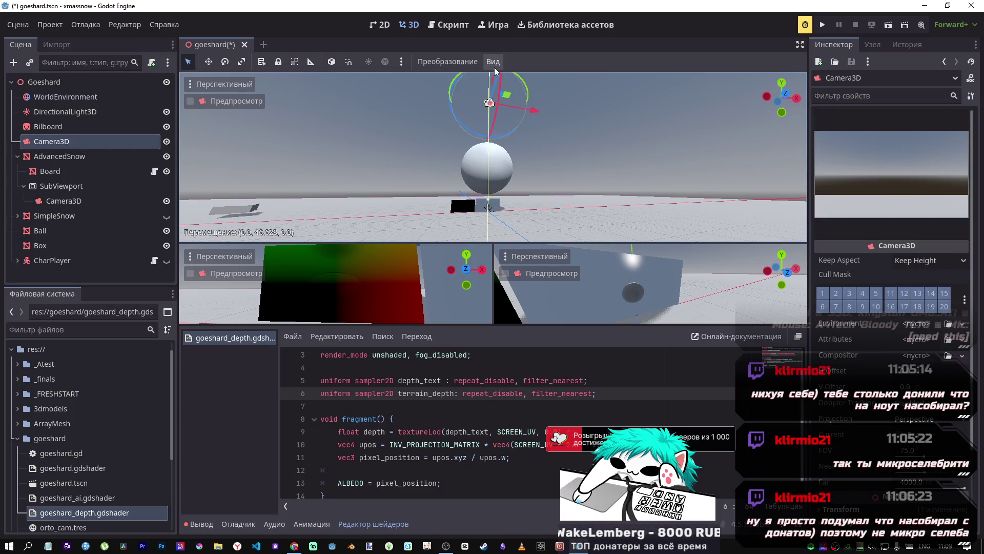
scroll(848, 405, "down", 3)
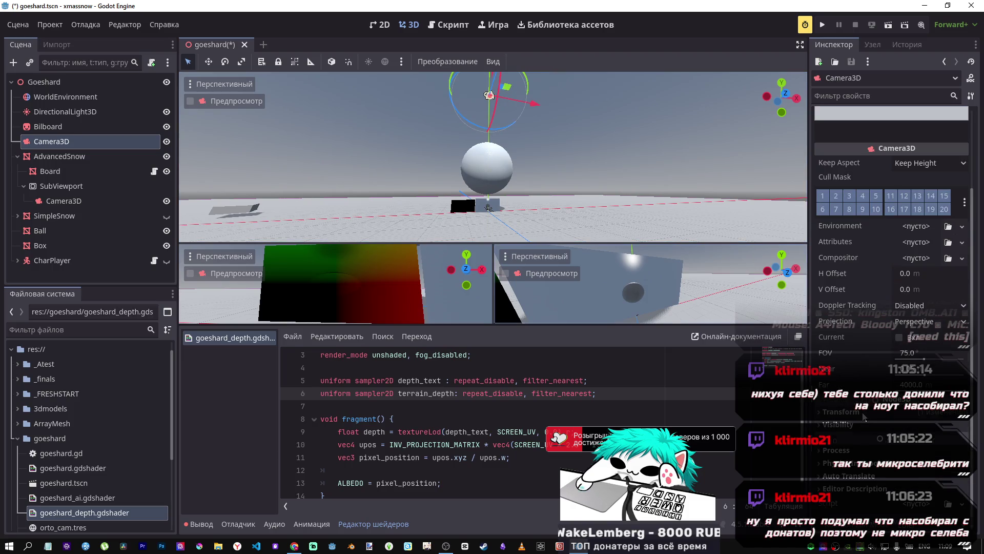
left_click(847, 410)
type("90")
type("80")
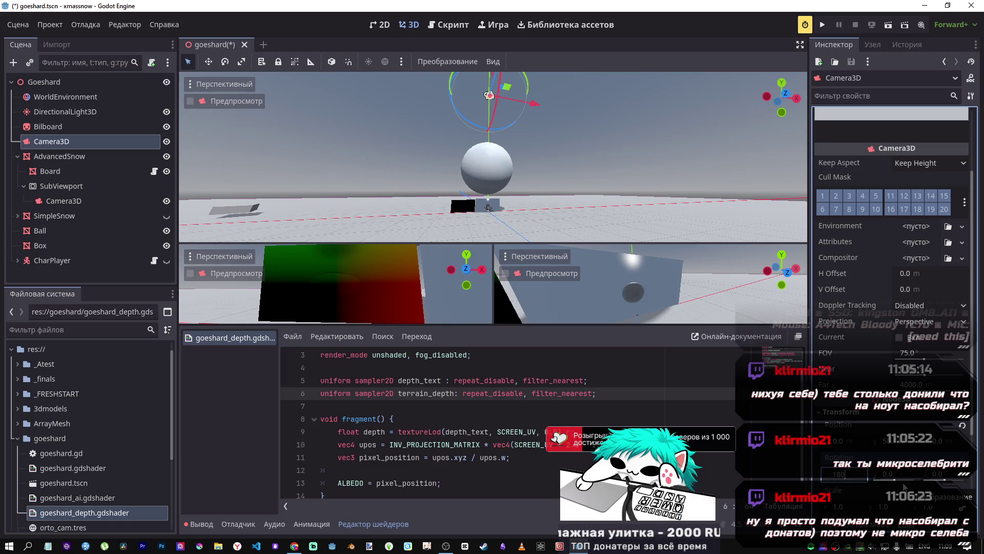
key("Return")
scroll(872, 461, "down", 1)
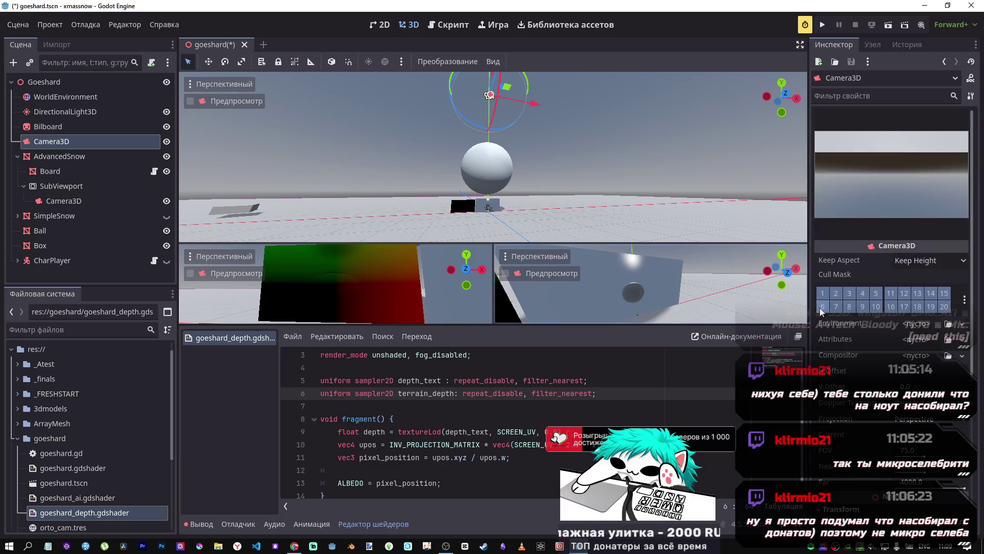
left_click(846, 467)
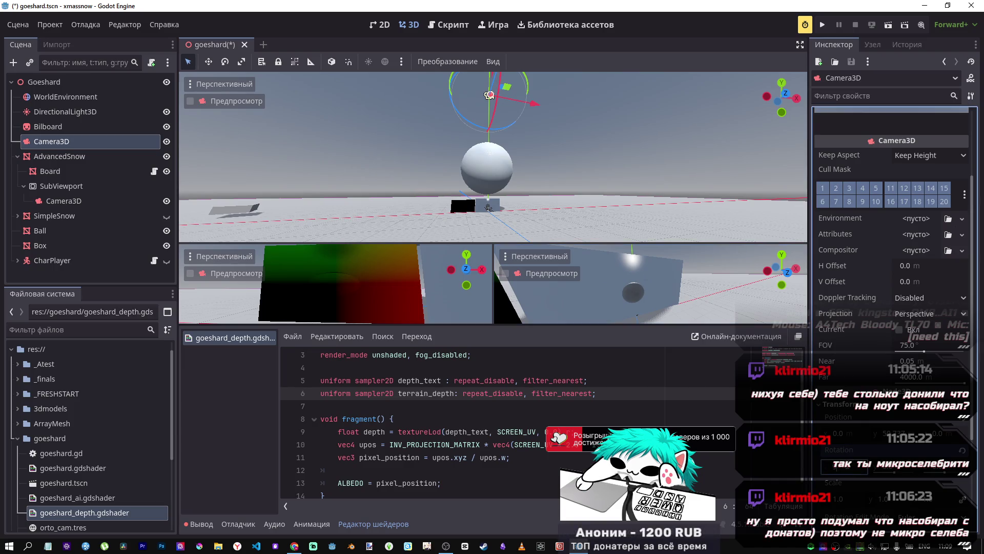
scroll(846, 466, "up", 3)
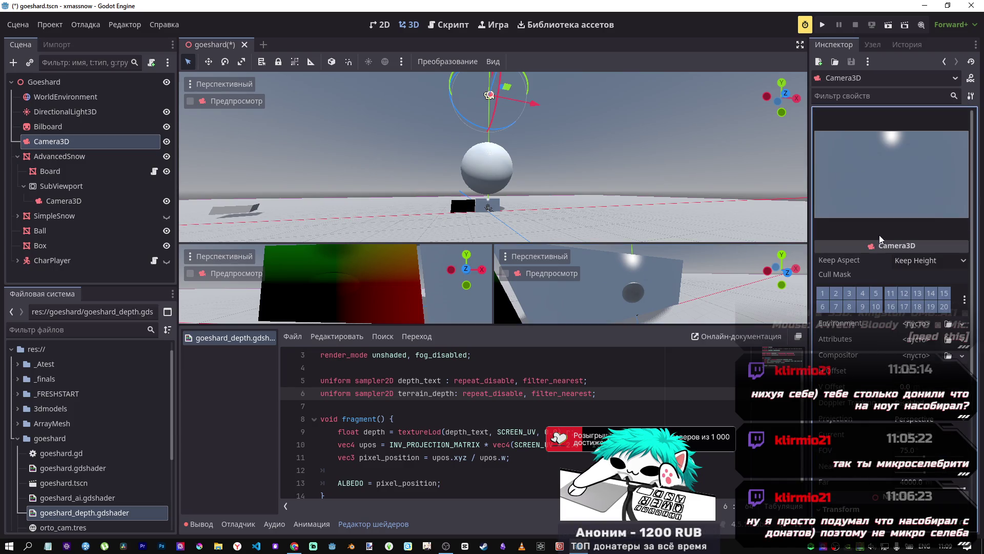
scroll(845, 467, "down", 6)
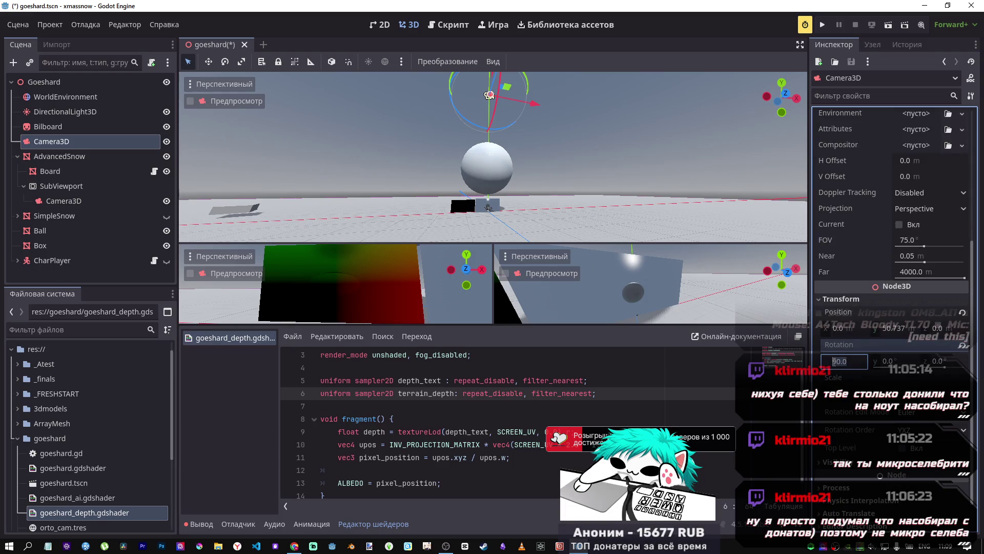
type("-90")
key("Return")
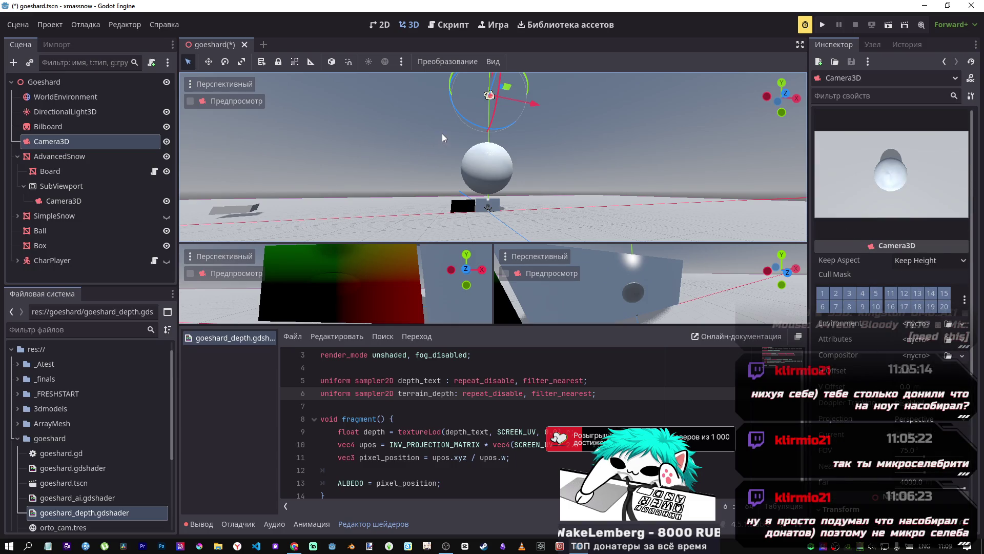
Step: Toggle the camera's cull mask layers 20 and 1, leaving layer 1 switched off
left_click(944, 307)
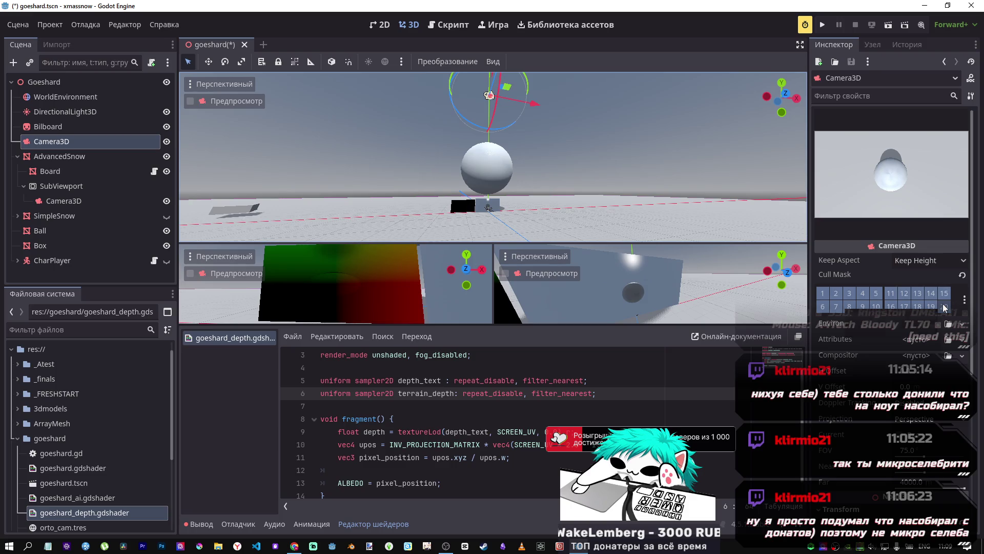
left_click(822, 293)
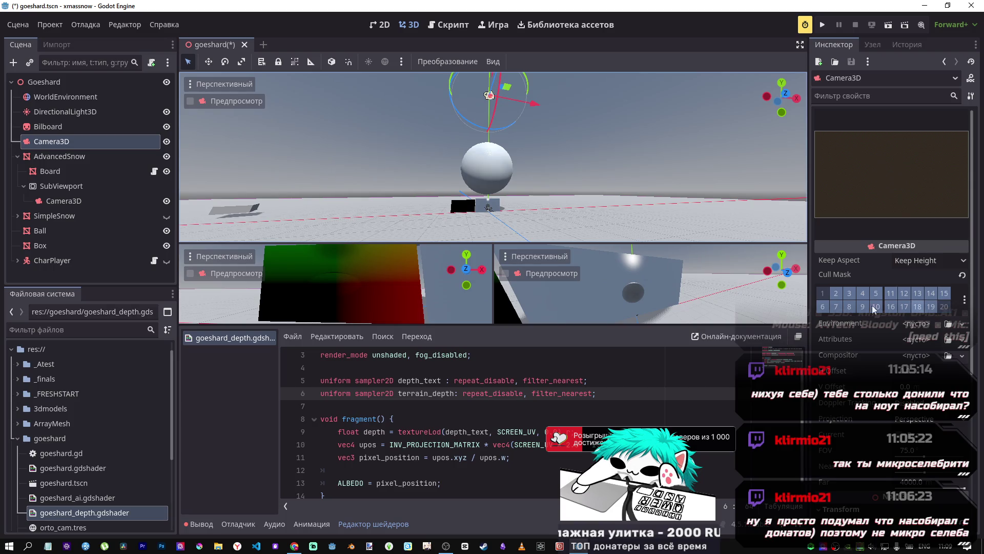
left_click(824, 293)
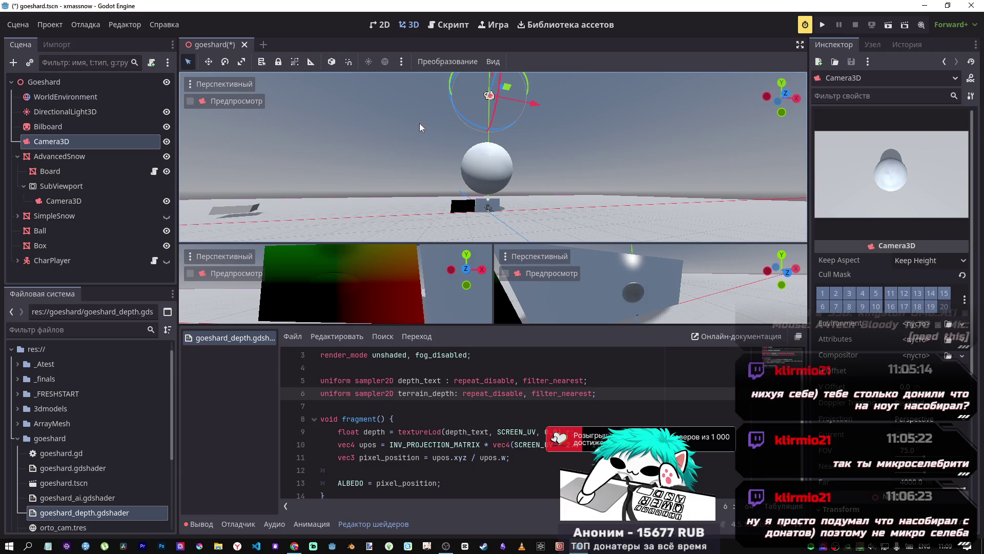
left_click(823, 294)
Step: Re-enable the camera's cull mask layer 1, turn off the Ball's visibility layer 1, and save
left_click(823, 294)
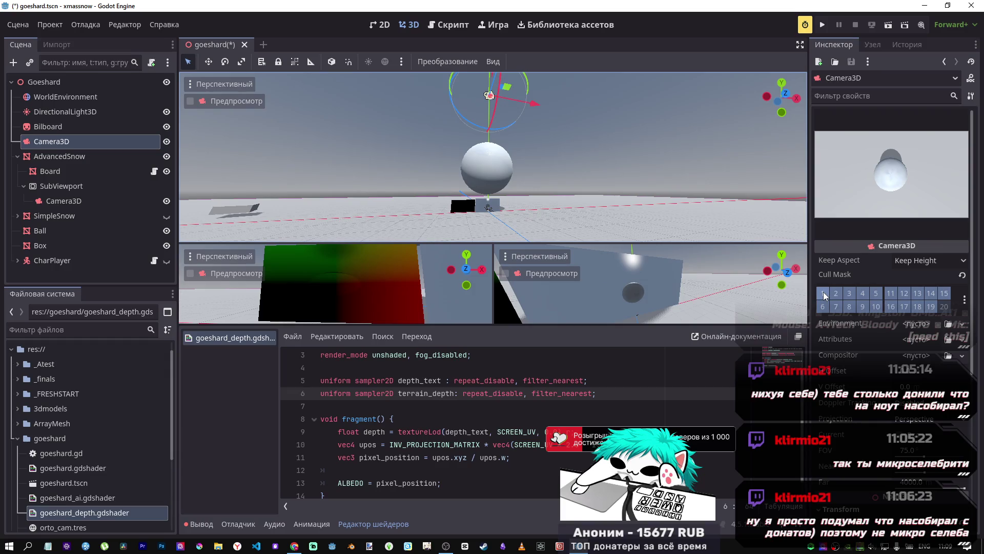
left_click(42, 234)
scroll(826, 298, "down", 10)
left_click(824, 265)
key("ctrl+s")
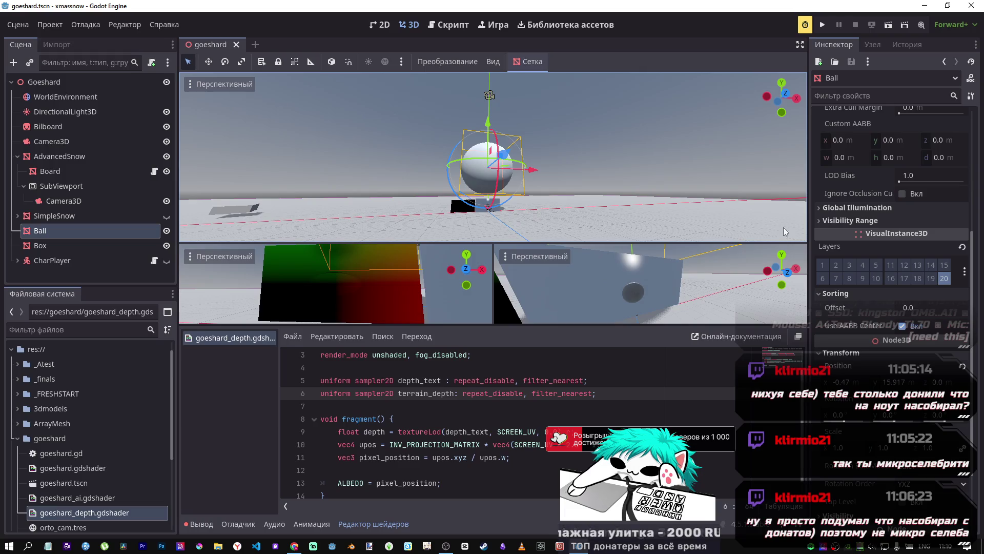
Step: Move the Box about 19.8 units along negative X
scroll(949, 198, "up", 5)
left_click(47, 141)
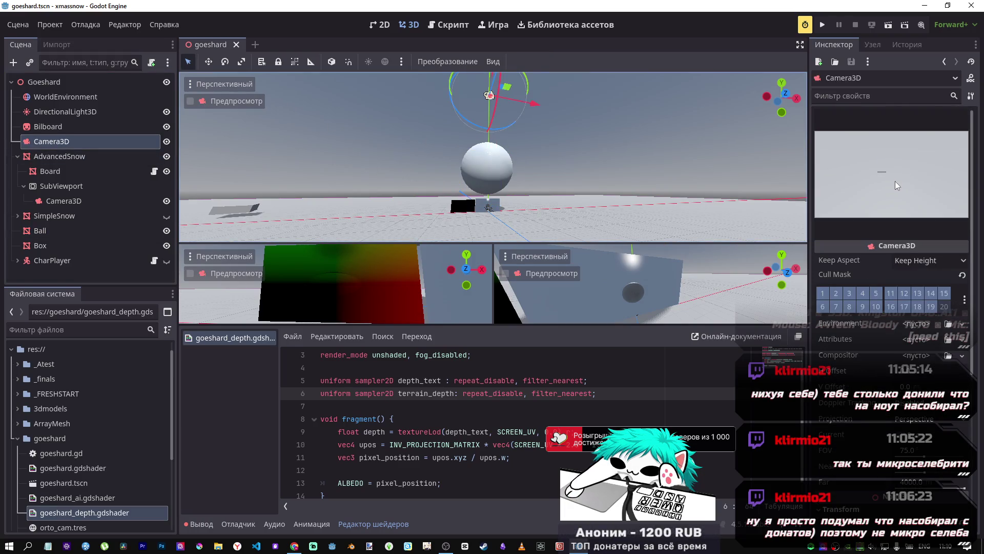
left_click(256, 205)
left_click(246, 209)
left_click_drag(311, 207, 209, 207)
mouse_move(77, 204)
left_mouse_down()
mouse_move(4, 209)
mouse_move(16, 205)
left_mouse_up()
left_click(65, 143)
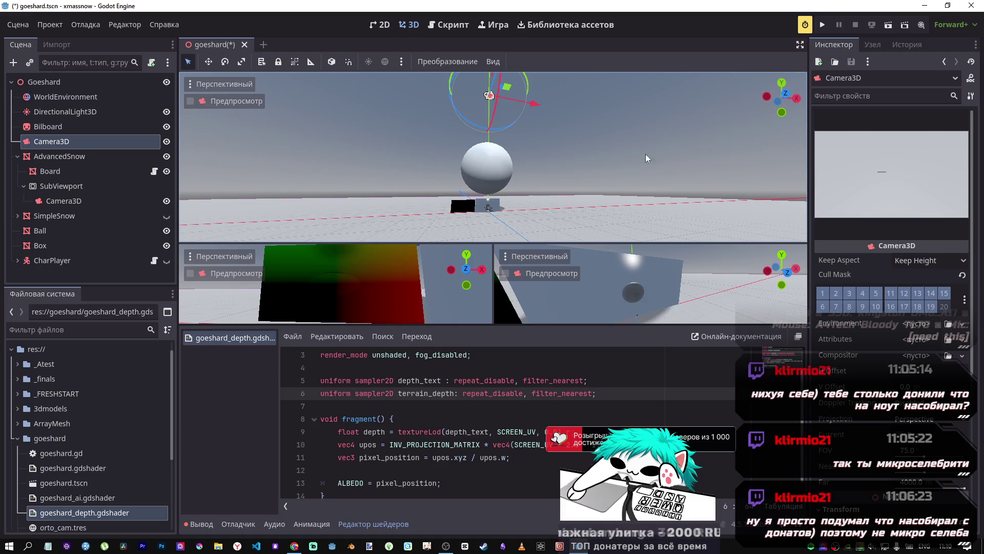
Step: Orbit around the scene and select the Board to check its shader parameters
scroll(663, 157, "up", 5)
scroll(493, 157, "down", 5)
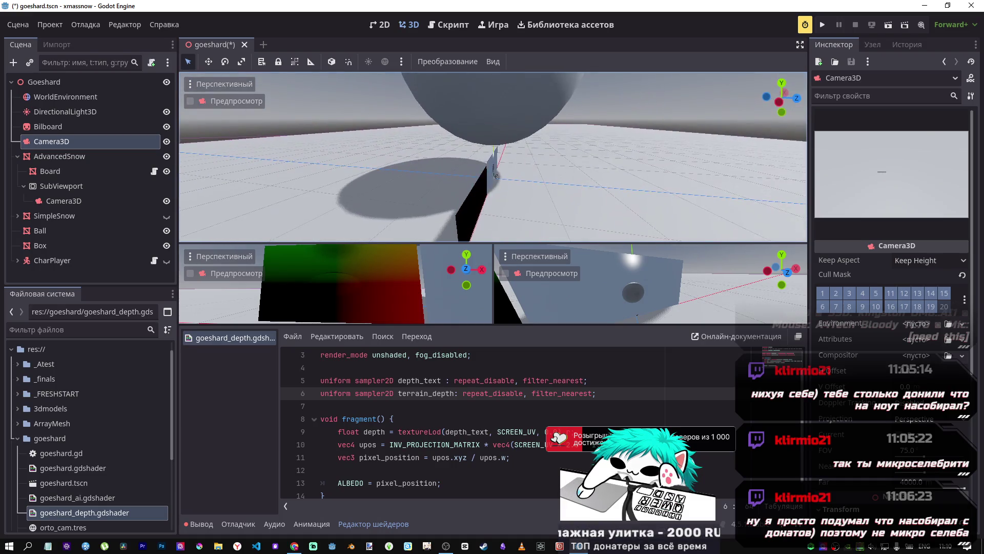
left_click_drag(493, 172, 514, 173)
left_click(514, 173)
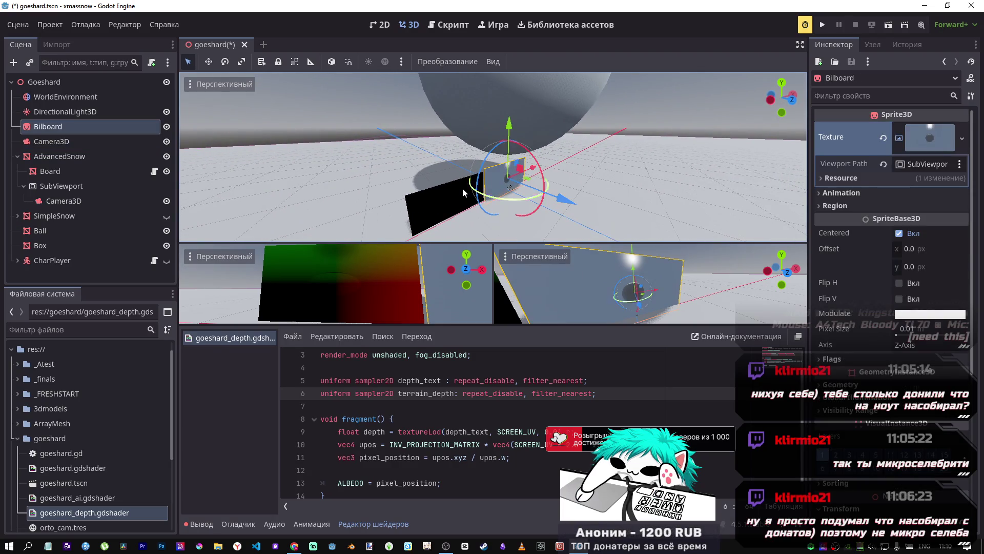
left_click(444, 197)
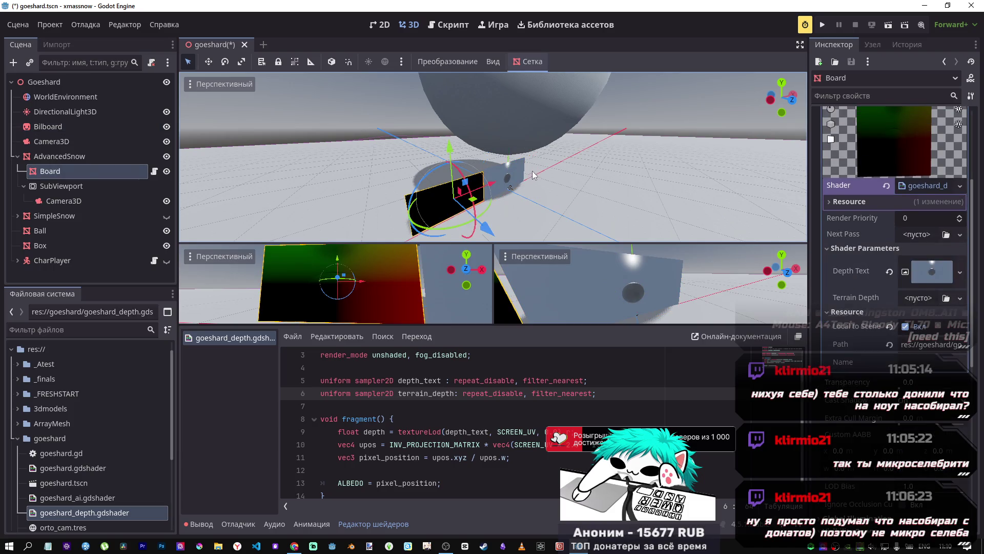
left_click(346, 116)
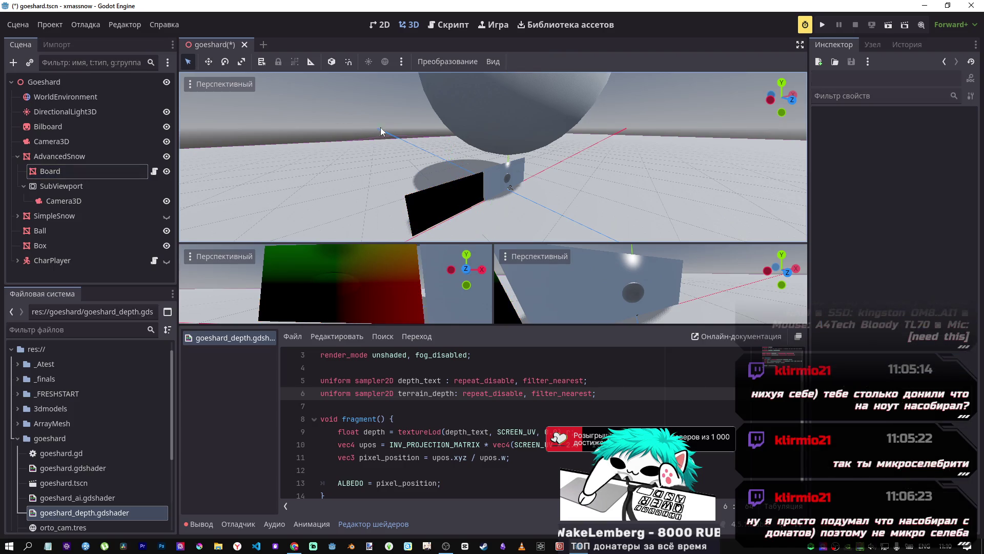
mouse_move(370, 124)
left_mouse_down()
mouse_move(461, 120)
mouse_move(486, 171)
left_mouse_up()
key("alt+Tab")
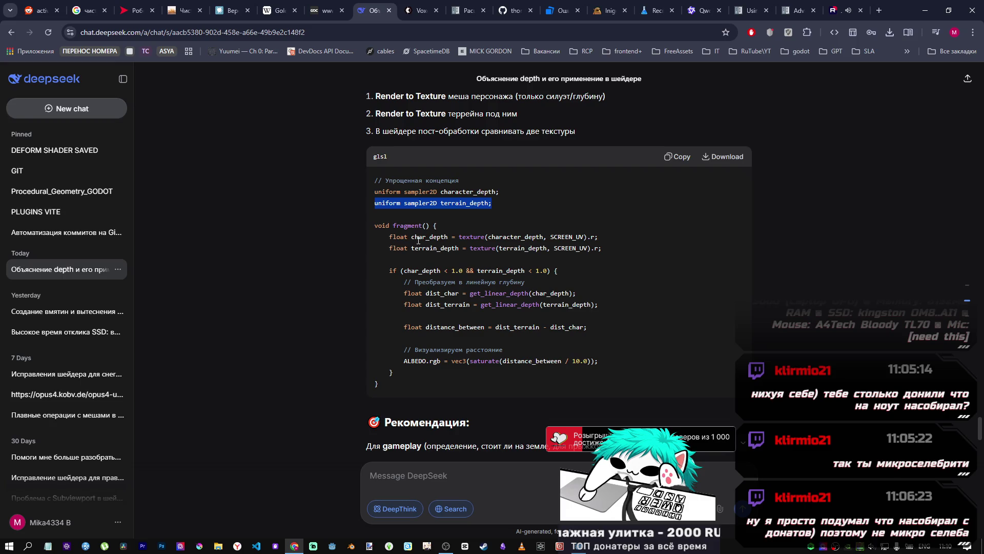
Step: Select the char_depth and terrain_depth texture-read lines in DeepSeek's suggested shader and go back to Godot
left_click(486, 192)
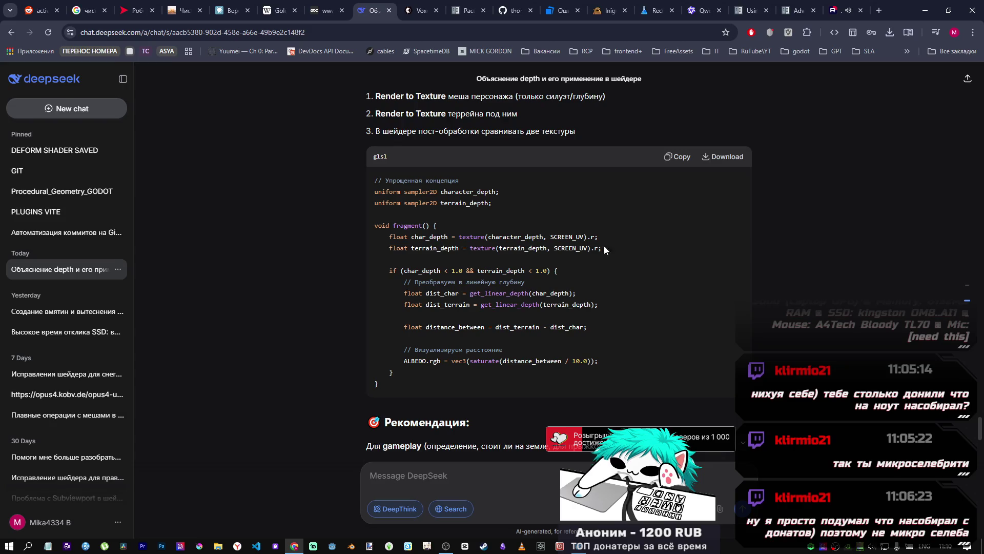
left_click_drag(608, 245, 389, 237)
key("ctrl+c")
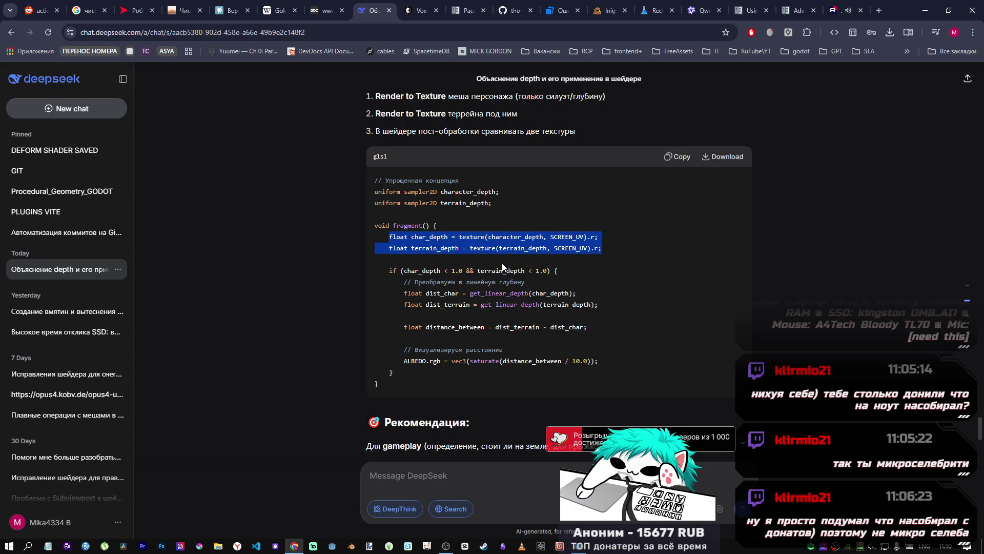
key("alt+Tab")
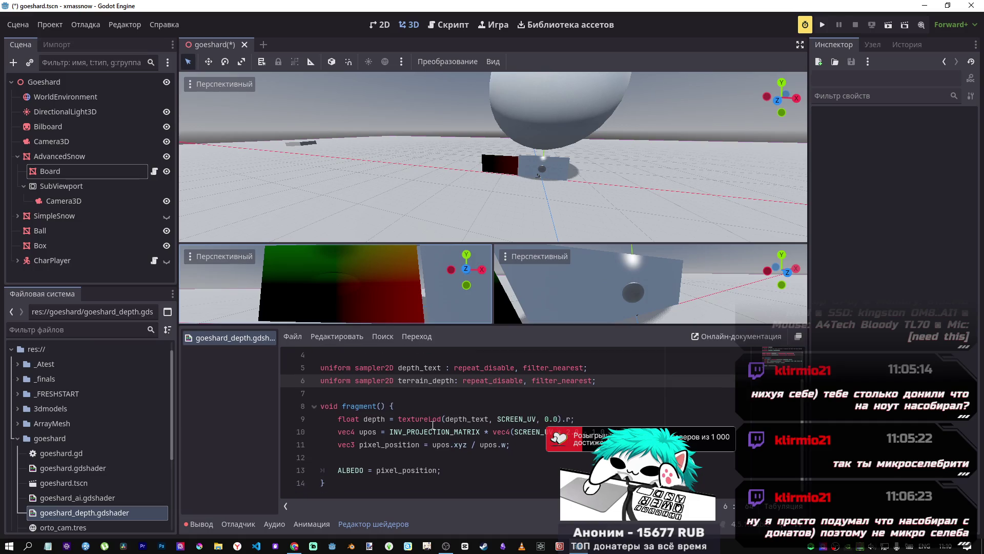
Step: Paste the texture-read lines at line 7 of the depth shader, then undo the paste
left_click(379, 395)
key("Return")
key("Return")
key("Up")
key("ctrl+v")
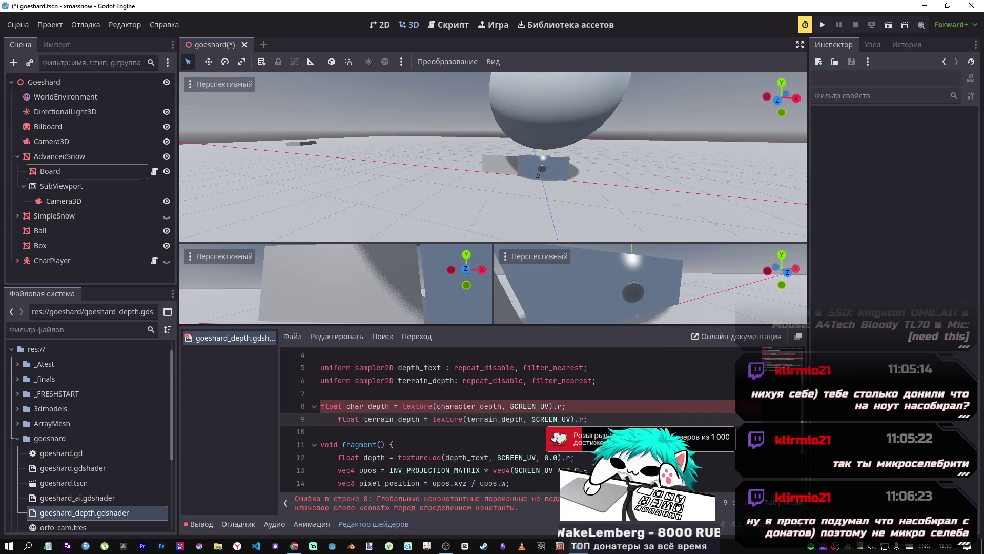
key("ctrl+z")
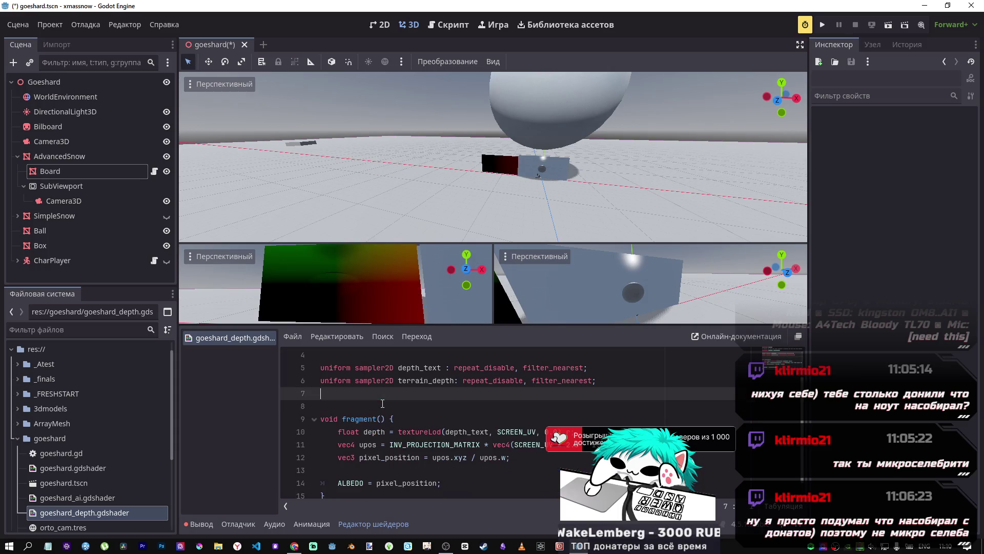
key("alt+Tab")
key("alt+Tab")
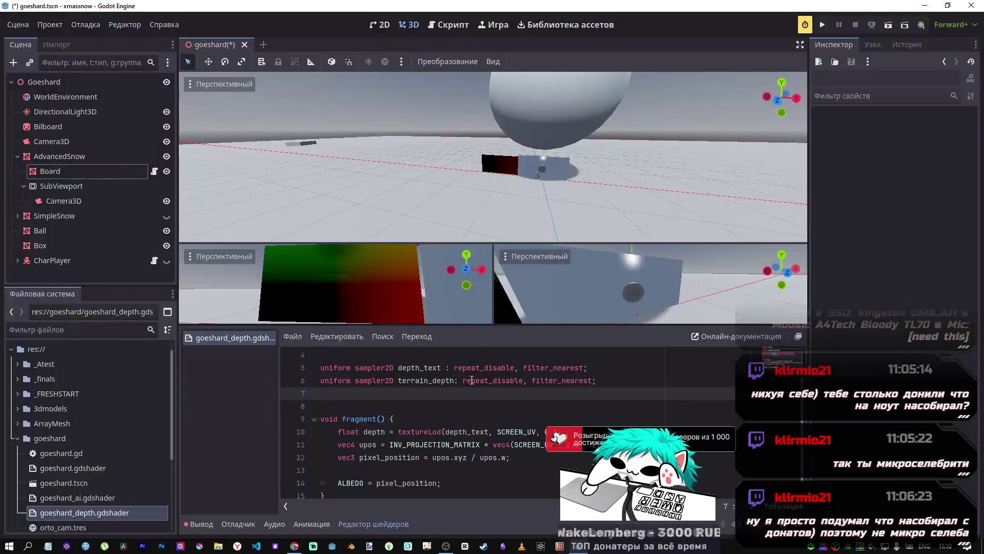
Step: Paste the char_depth and terrain_depth lines below line 14, replacing character_depth with pixel_position
left_click(462, 476)
key("Return")
key("ctrl+v")
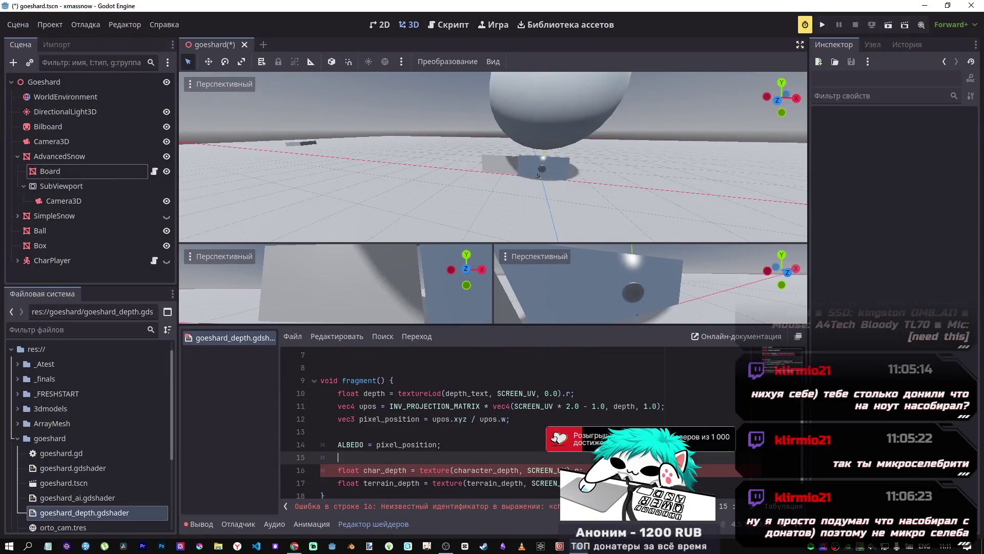
left_click(550, 483)
double_click(481, 469)
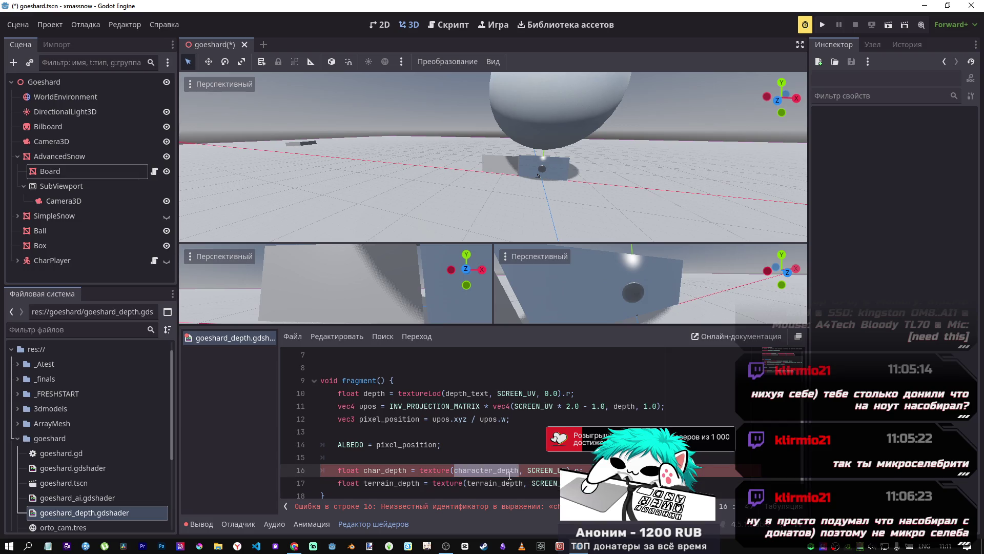
double_click(370, 392)
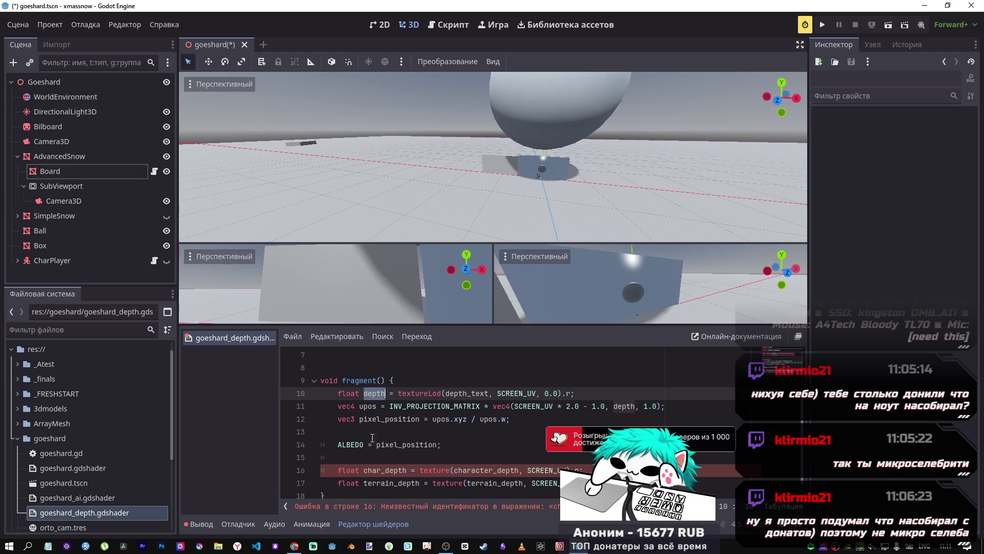
double_click(398, 444)
key("ctrl+c")
double_click(513, 471)
key("ctrl+v")
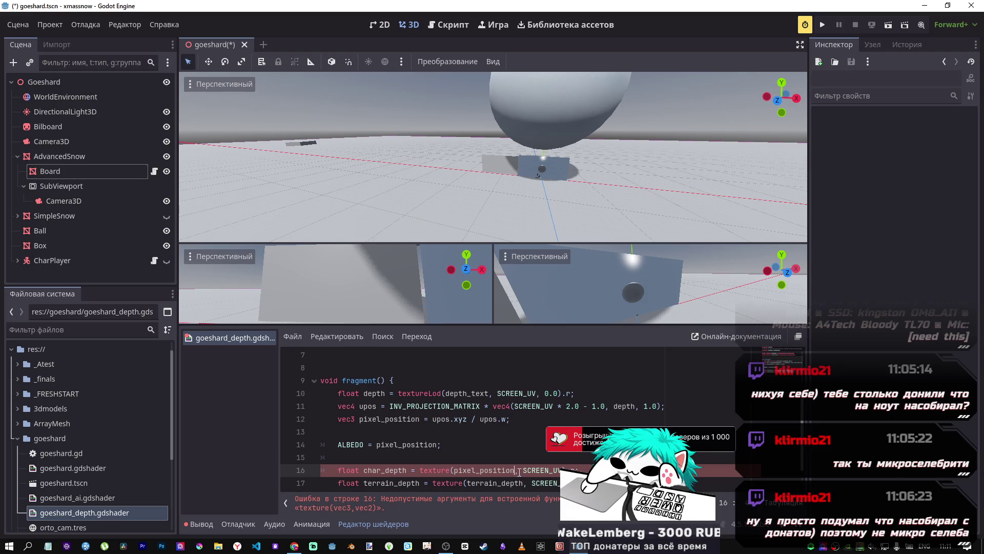
Step: Try depth and then upos as the char_depth texture argument, then delete the char_depth statement
scroll(391, 424, "down", 1)
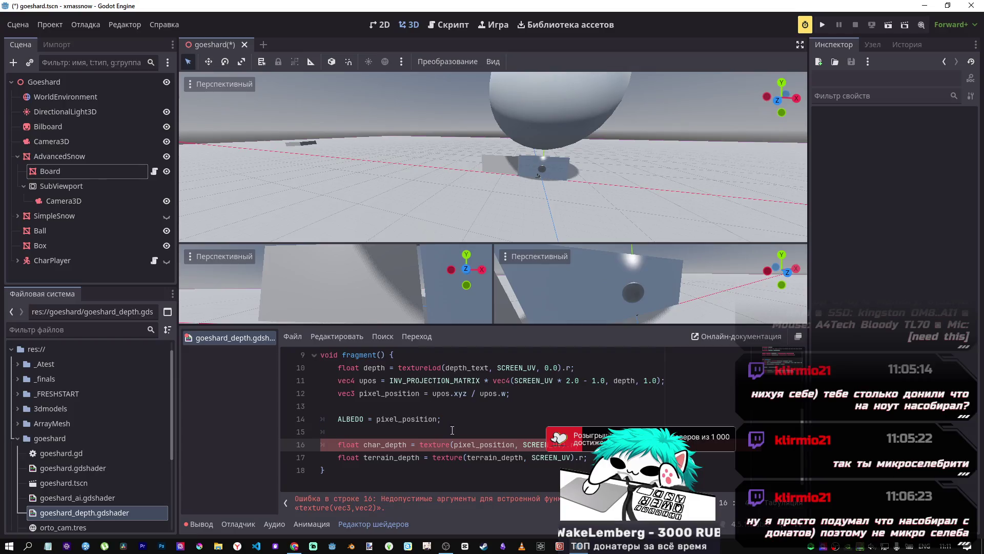
double_click(375, 367)
key("ctrl+c")
double_click(492, 445)
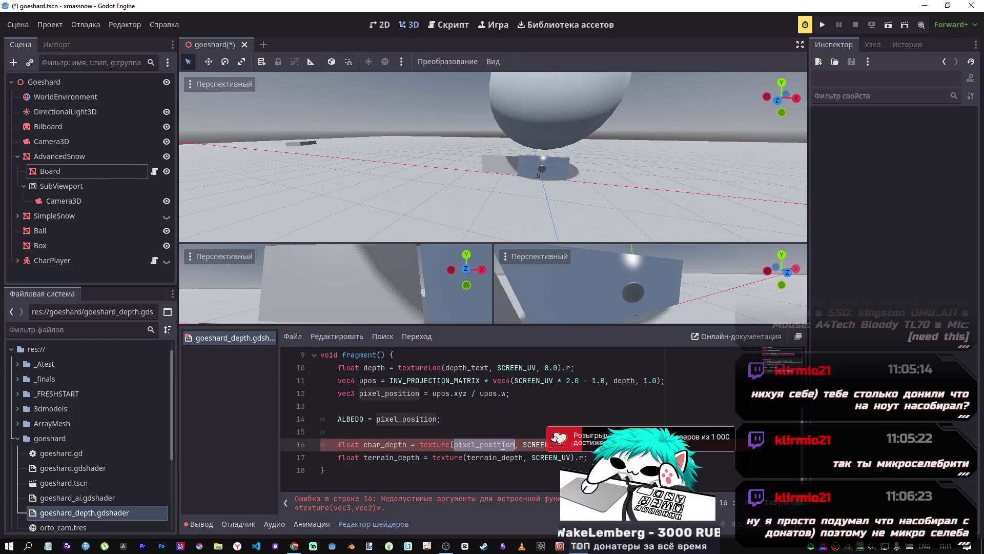
key("ctrl+v")
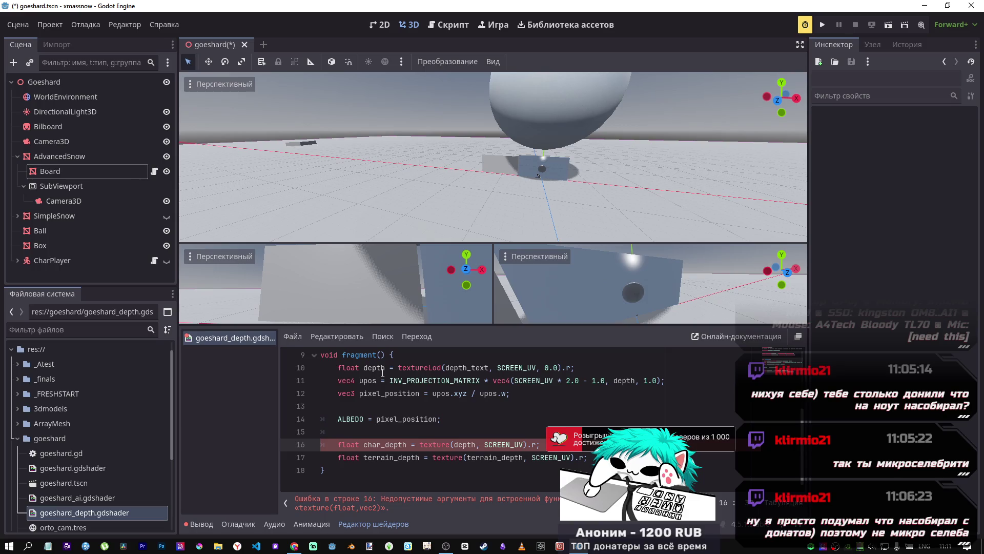
double_click(369, 381)
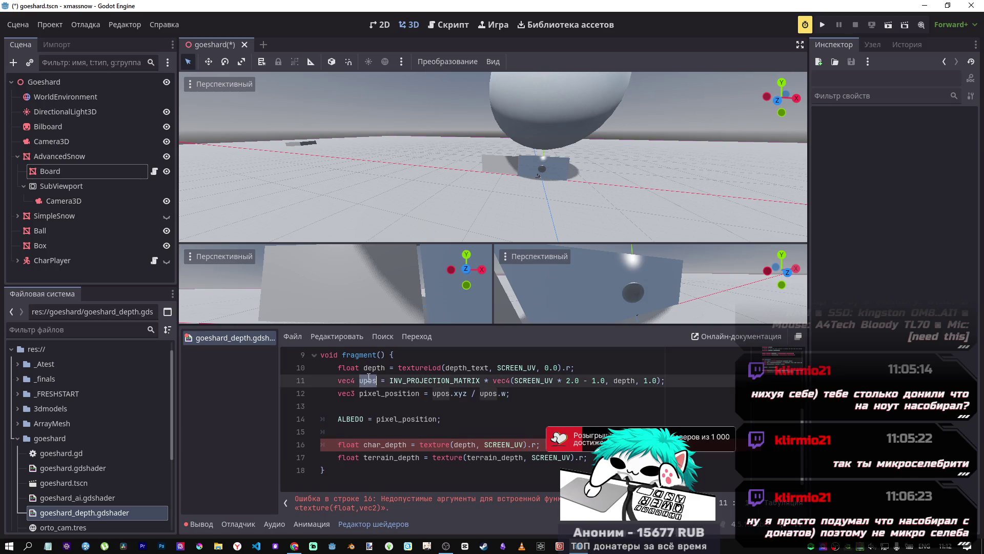
double_click(472, 444)
key("ctrl+v")
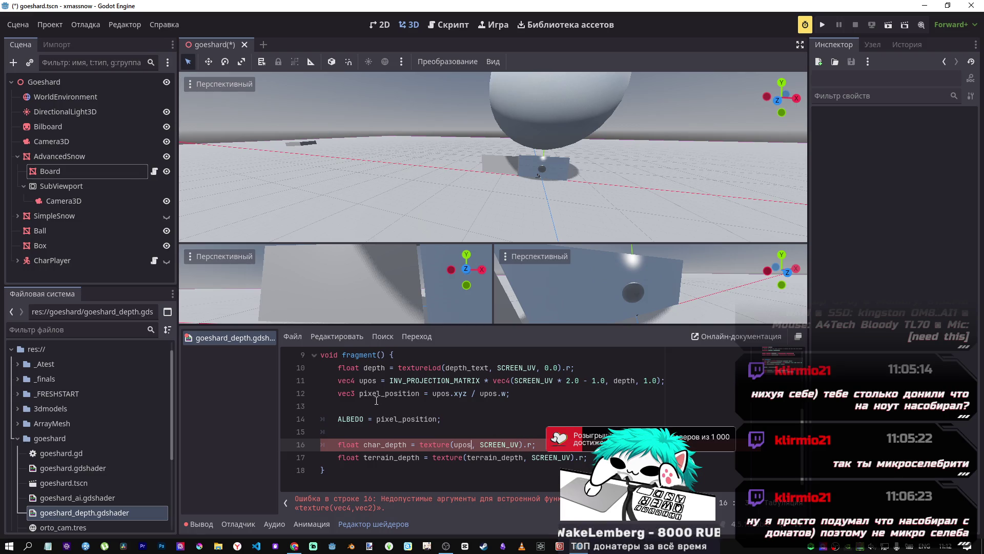
mouse_move(536, 444)
left_mouse_down()
mouse_move(324, 444)
mouse_move(365, 446)
mouse_move(339, 445)
left_mouse_up()
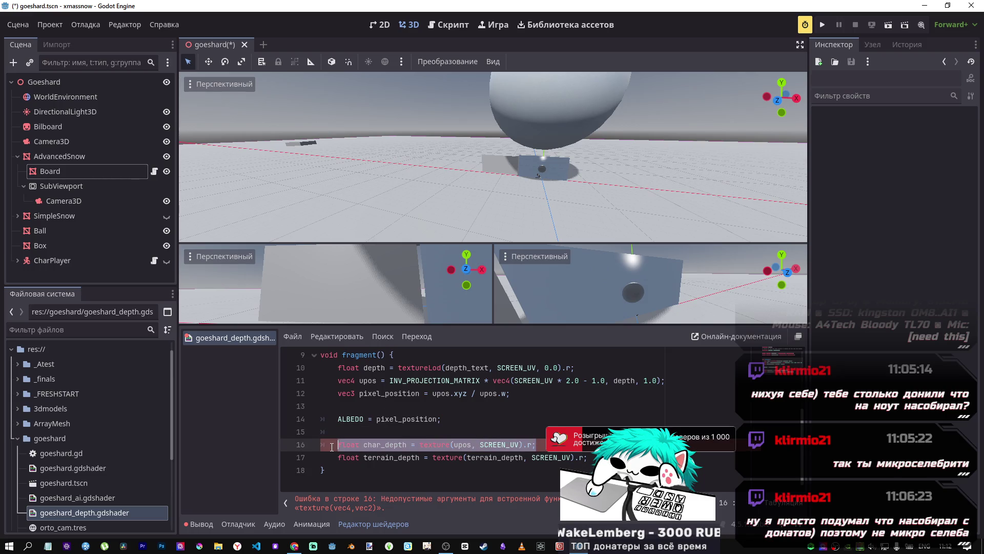
key("BackSpace")
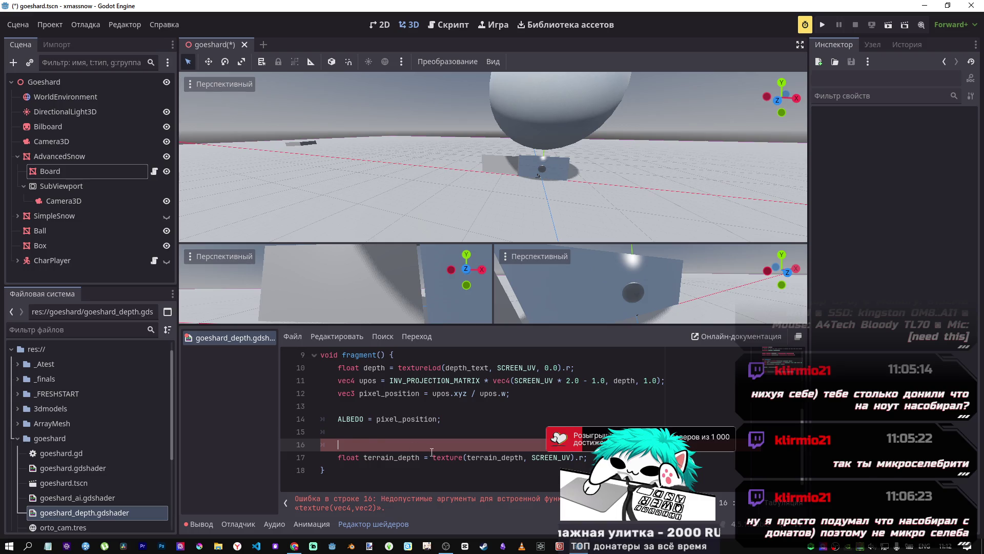
Step: Select the top-level Camera3D, the SubViewport's Camera3D, then SubViewport to view its 912 × 512 size
scroll(441, 441, "up", 2)
scroll(451, 430, "down", 2)
scroll(471, 416, "up", 3)
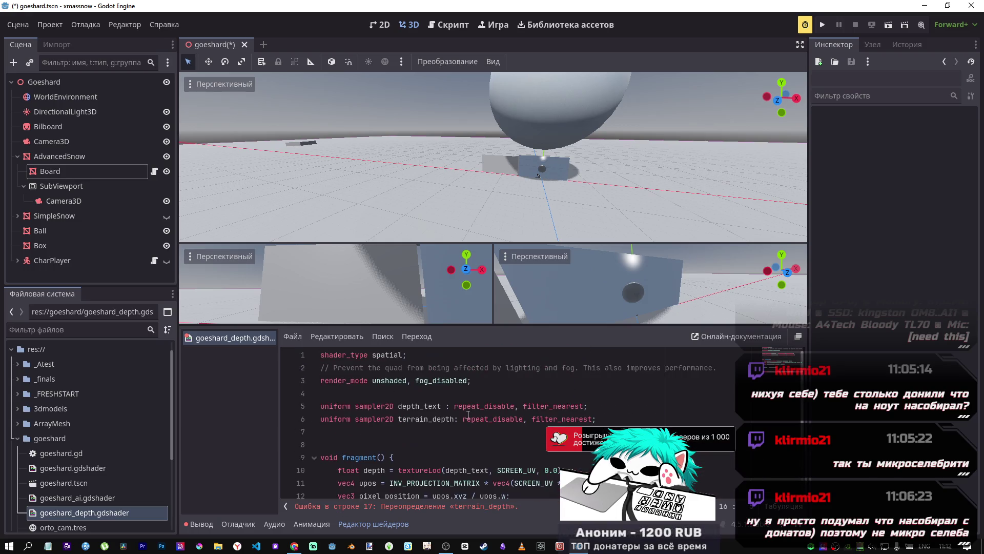
left_click(434, 419)
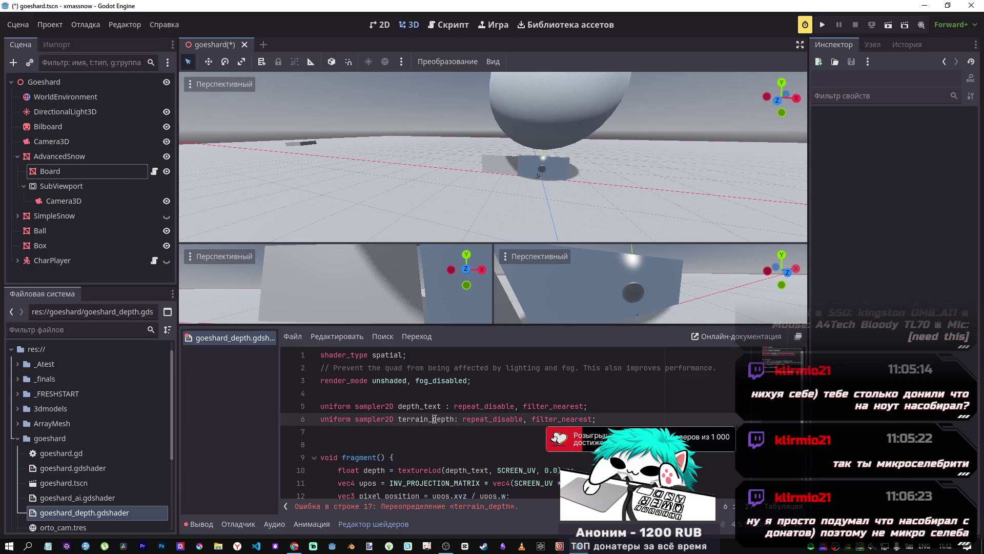
left_click(51, 141)
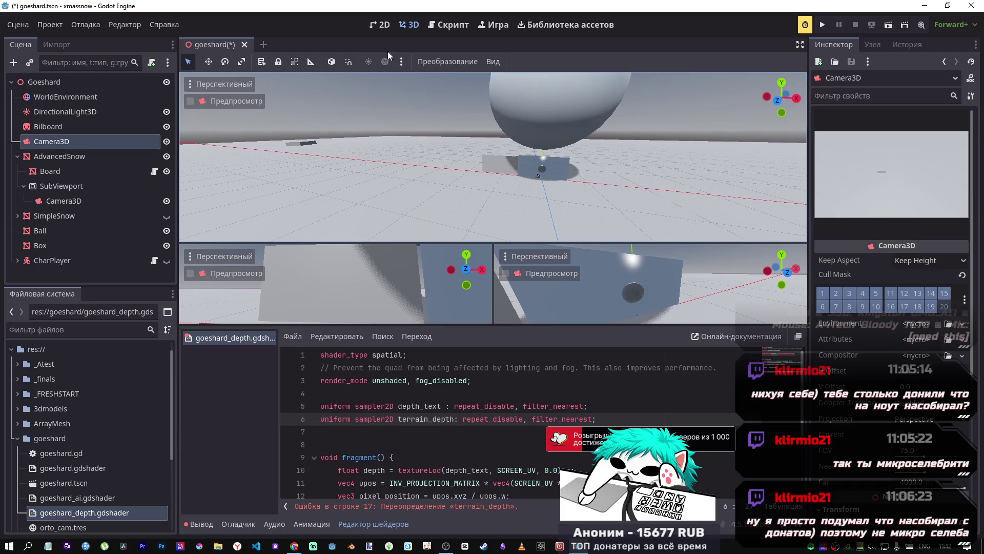
left_click(456, 21)
left_click(409, 25)
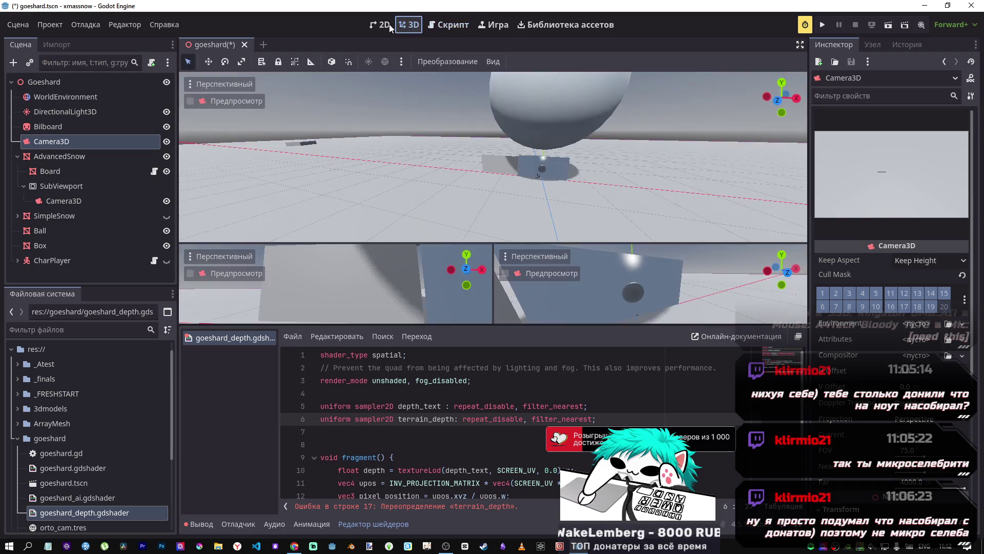
left_click(55, 184)
left_click(66, 196)
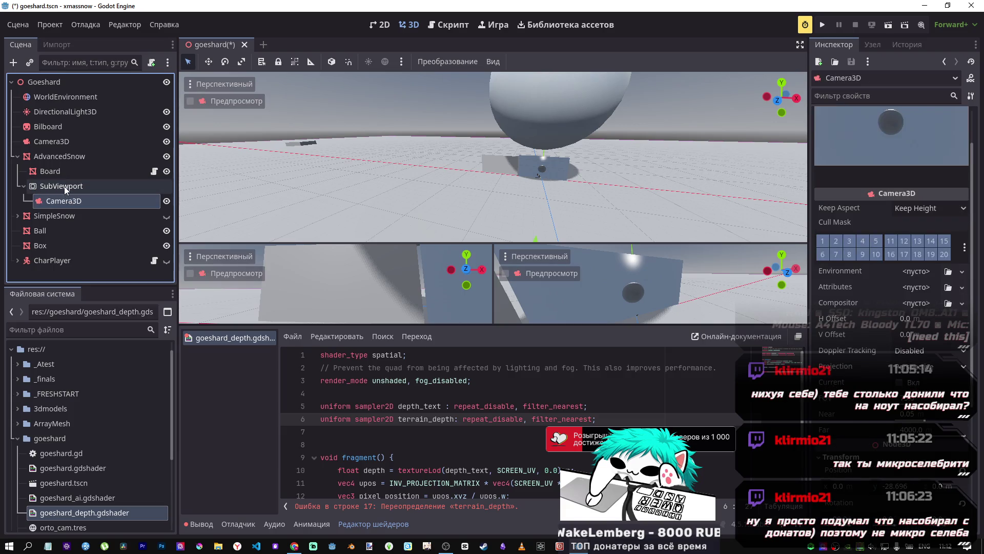
left_click(64, 186)
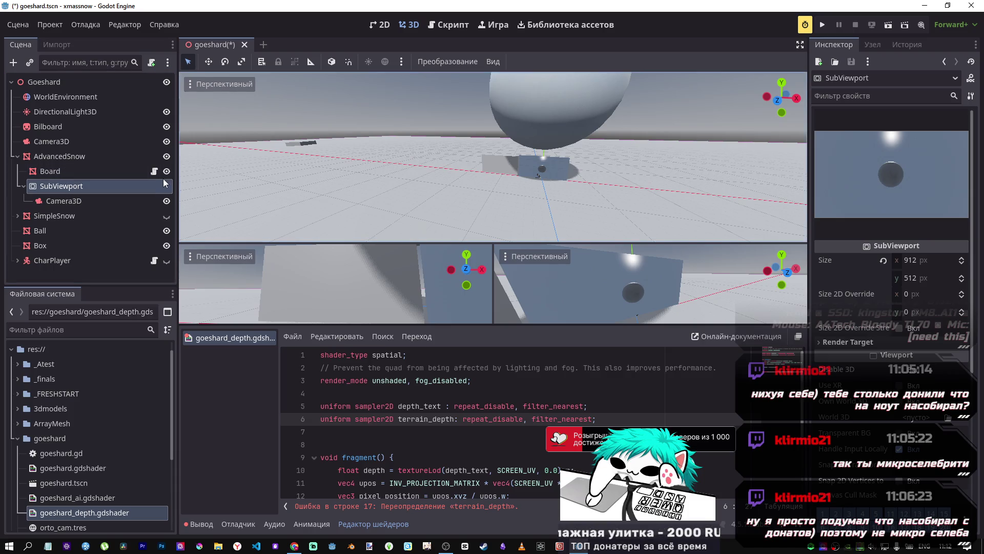
Step: Review the depth_text and terrain_depth uniforms and select sampler2D on line 6
left_click(363, 406)
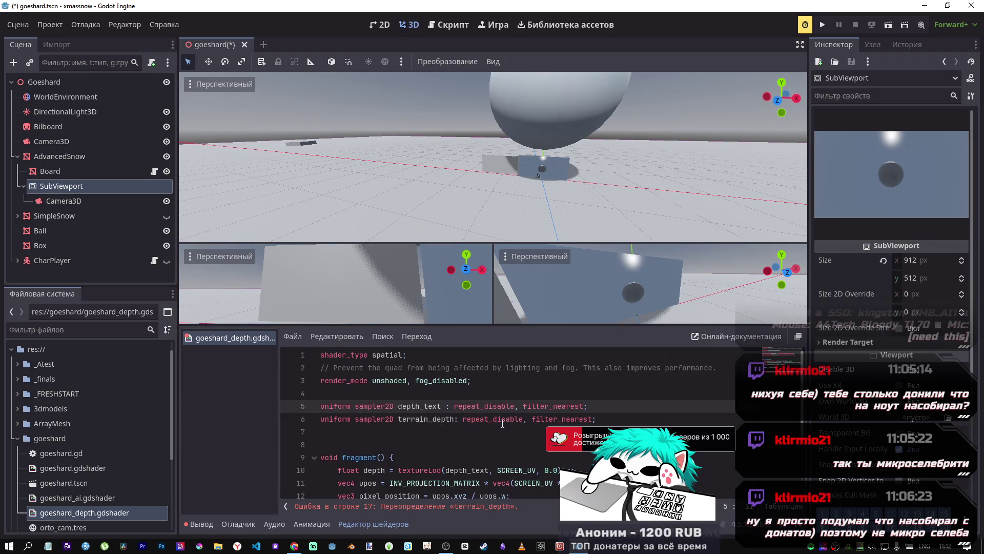
scroll(412, 409, "down", 3)
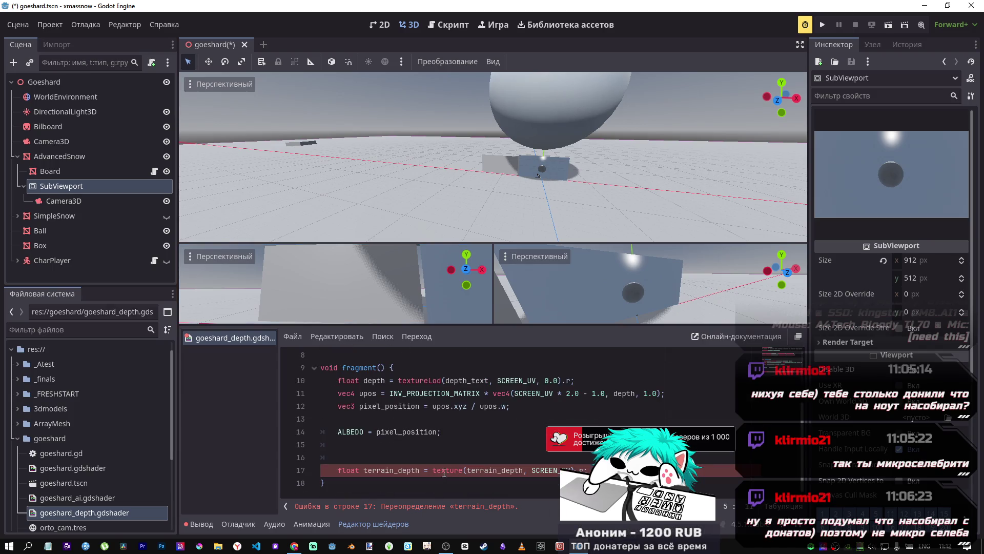
left_click(460, 470)
scroll(426, 436, "up", 3)
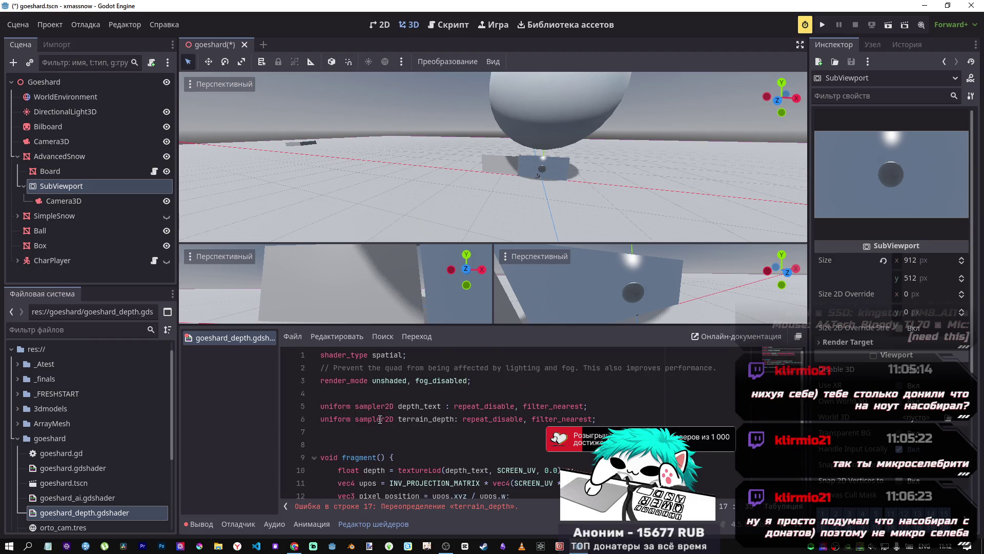
left_click_drag(355, 419, 393, 419)
Step: Add 'uniform sampler3D trn;' after line 6 of the depth shader and save
left_click(618, 422)
key("Return")
type("uniform sampler")
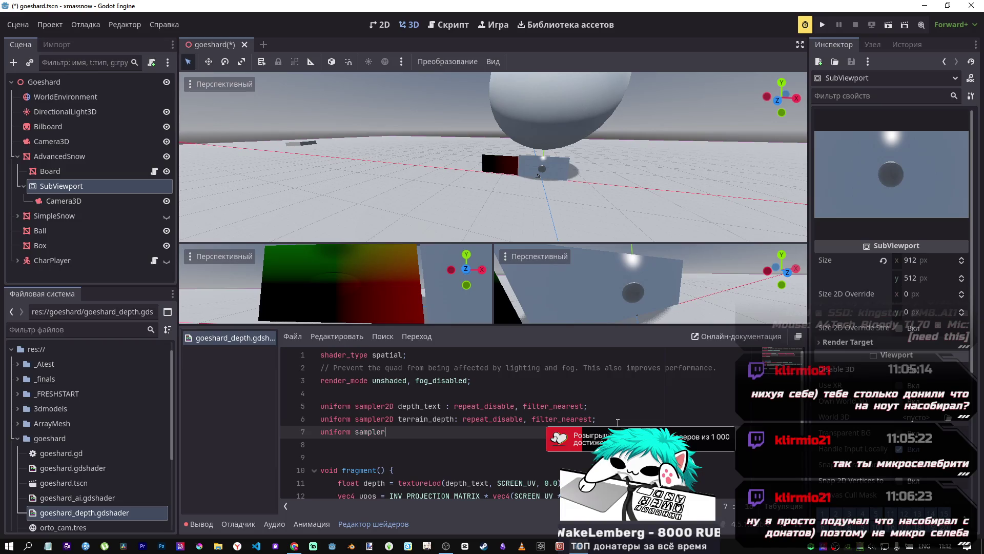
type("3D ")
type("terrrrr")
key("BackSpace")
type("rn")
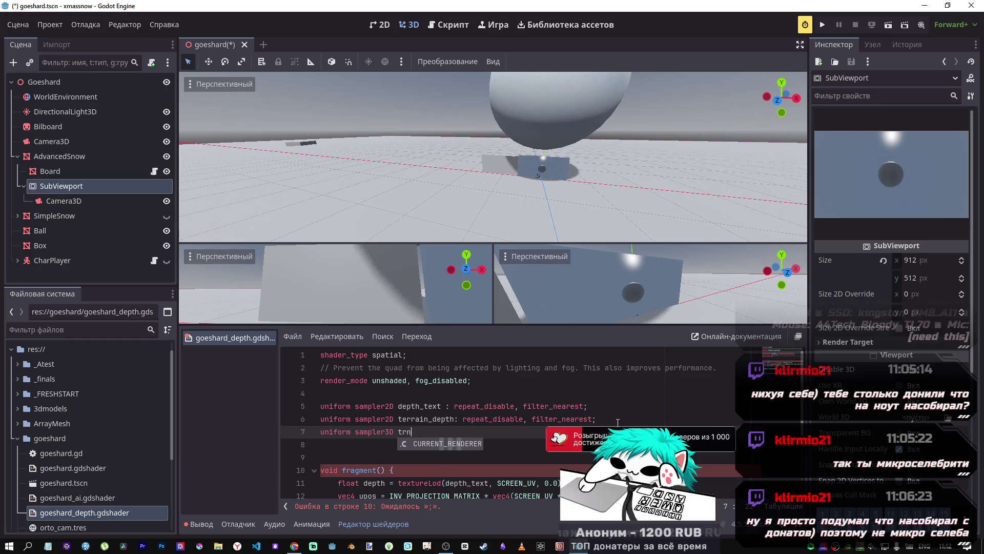
type(":")
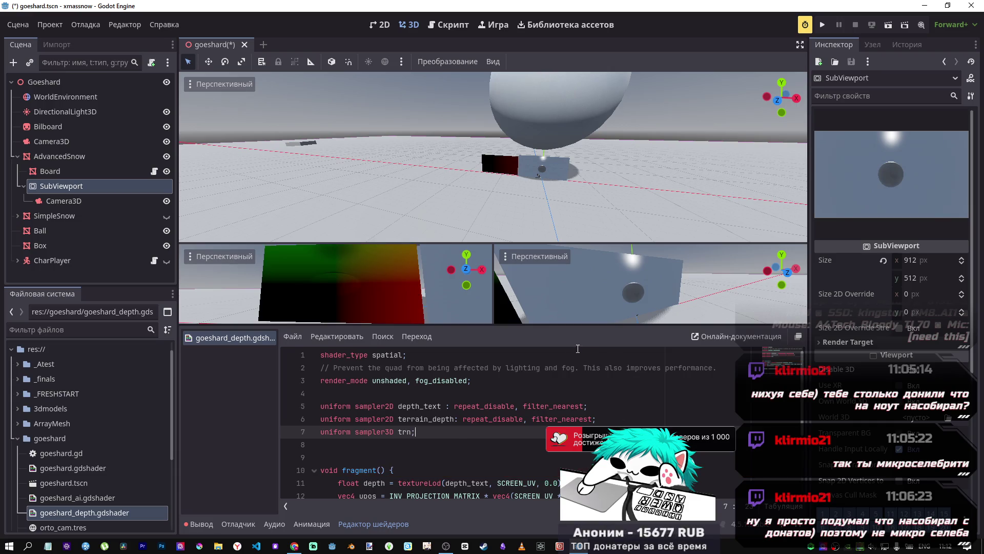
key("ctrl+s")
Step: Select the Board node and open the resource choices for its empty Trn shader parameter
left_click(59, 156)
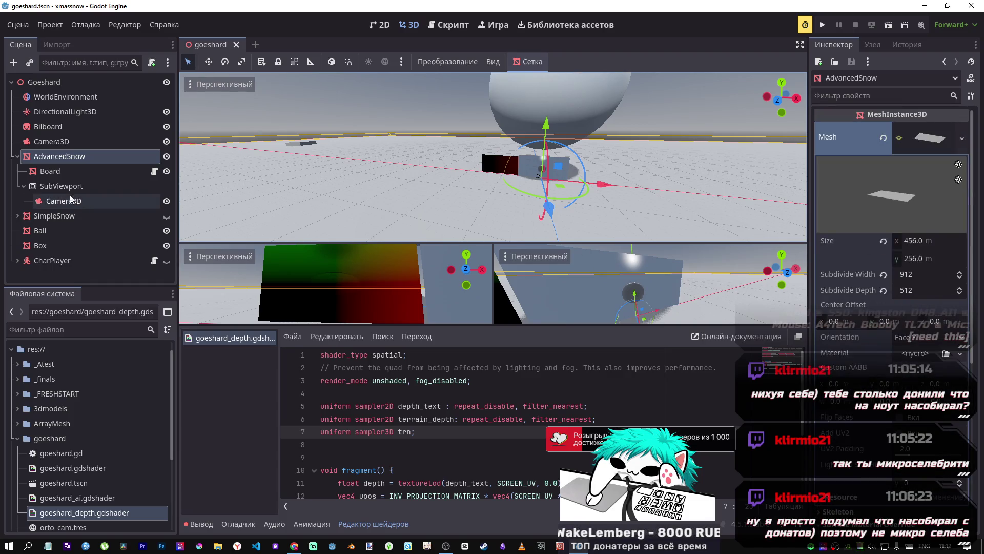
left_click(49, 171)
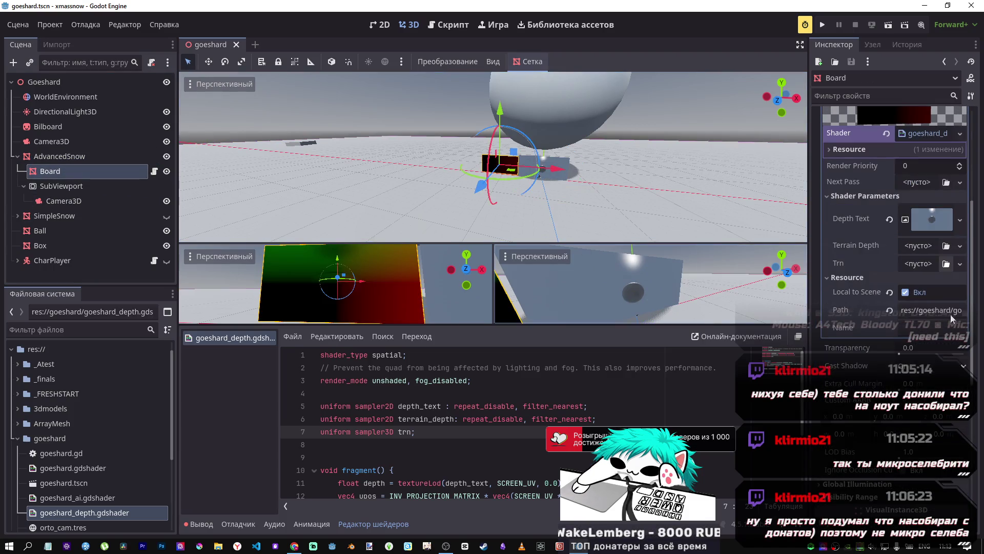
left_click(919, 264)
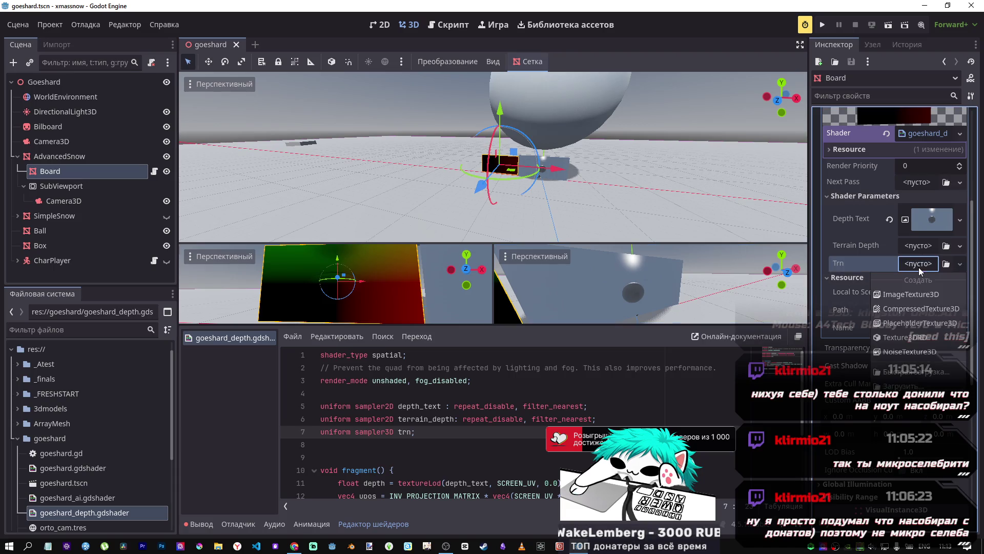
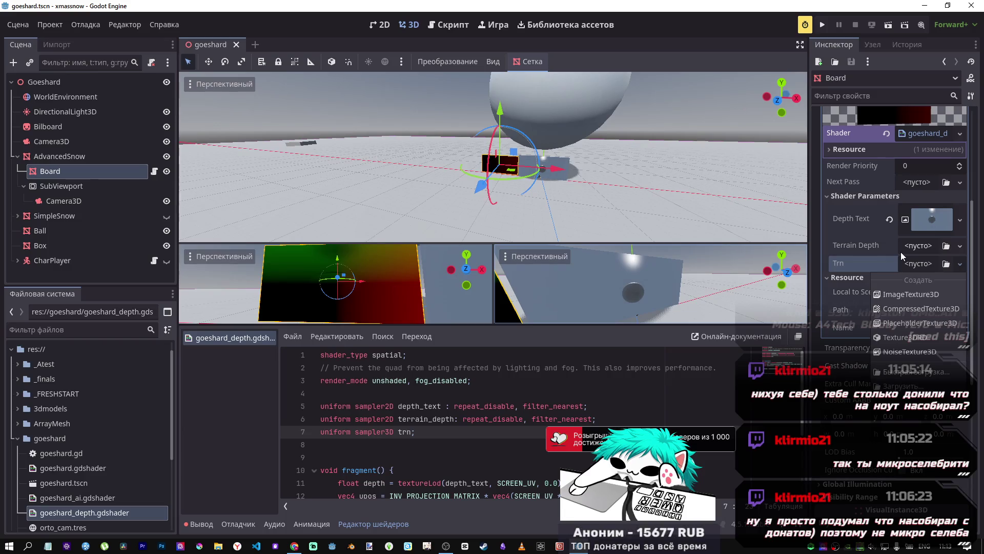
Step: Expand CharPlayer in the Scene tree and frame the shark close up in the 3D viewport
left_click(17, 260)
left_click(17, 260)
scroll(45, 277, "down", 3)
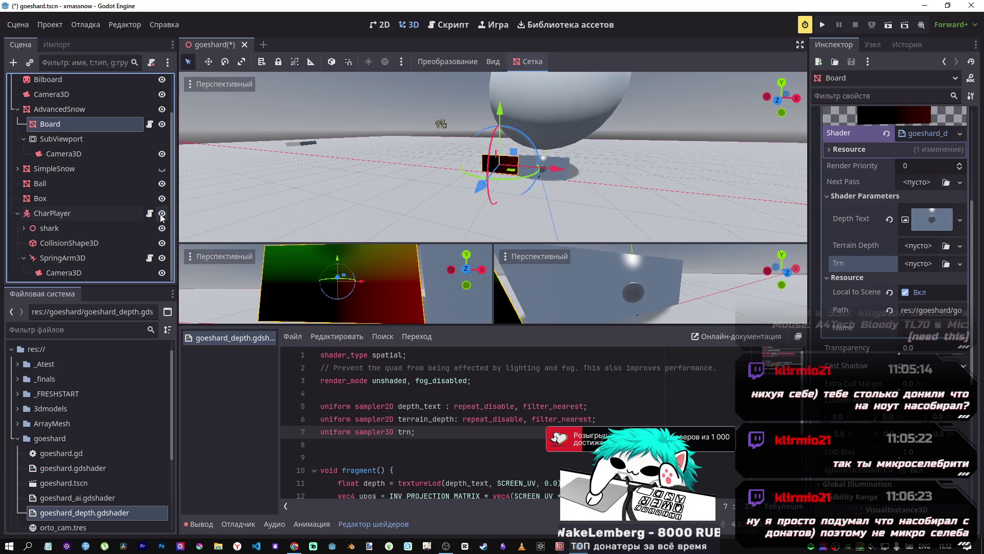
key("f")
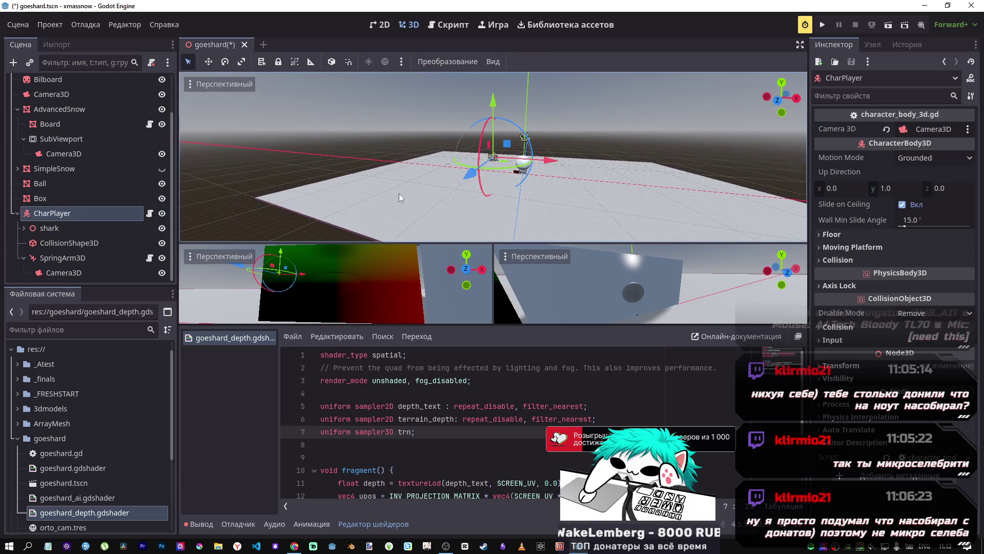
scroll(503, 160, "up", 3)
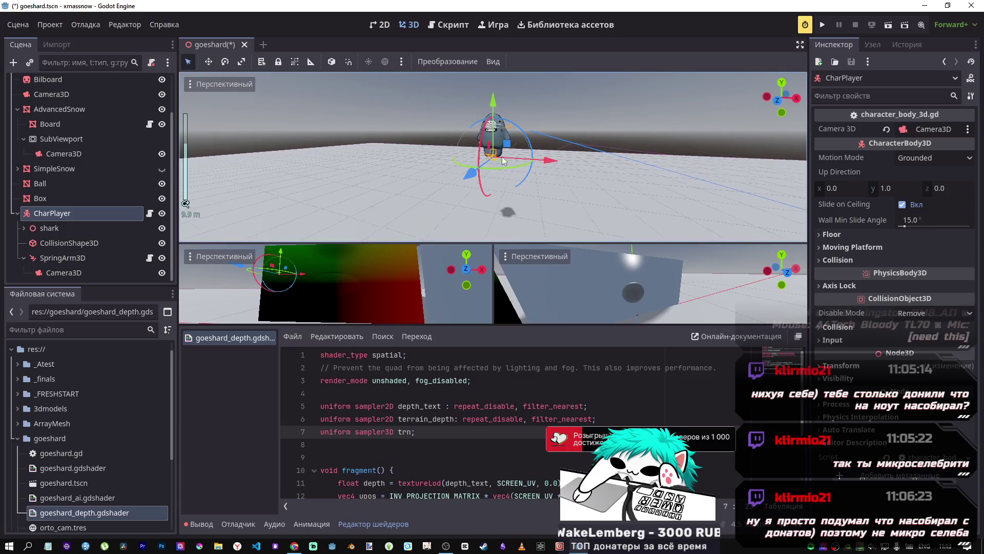
scroll(502, 160, "up", 10)
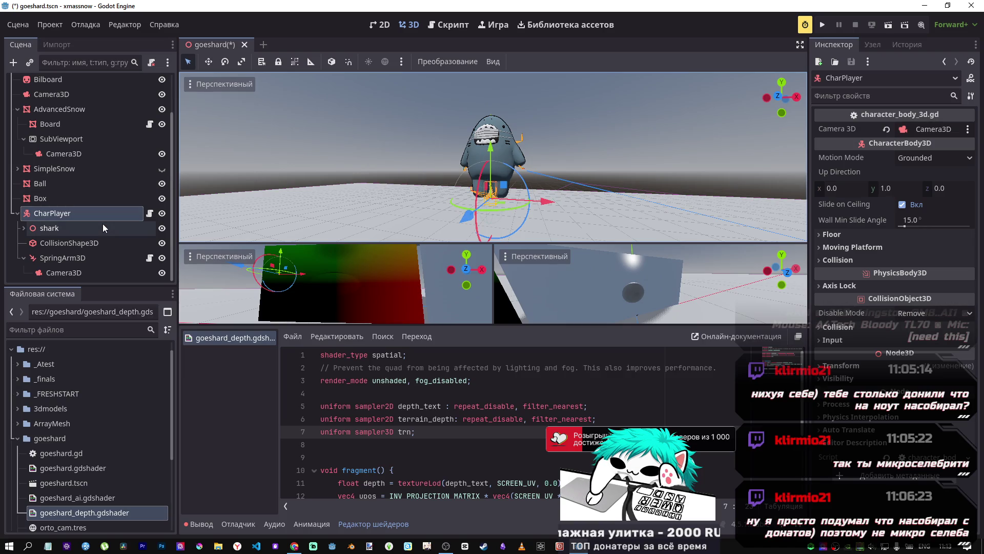
Step: Expand the shark node and inspect the BODY, EYES, FACIAL DETAIL, MASK, MOUTH and NOSE meshes
left_click(51, 228)
left_click(23, 228)
scroll(65, 246, "down", 4)
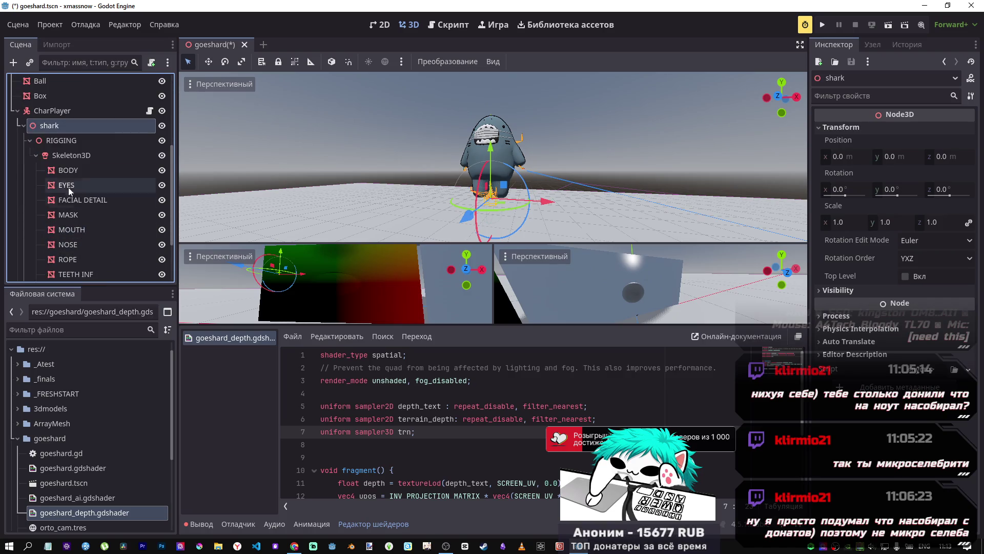
left_click(67, 170)
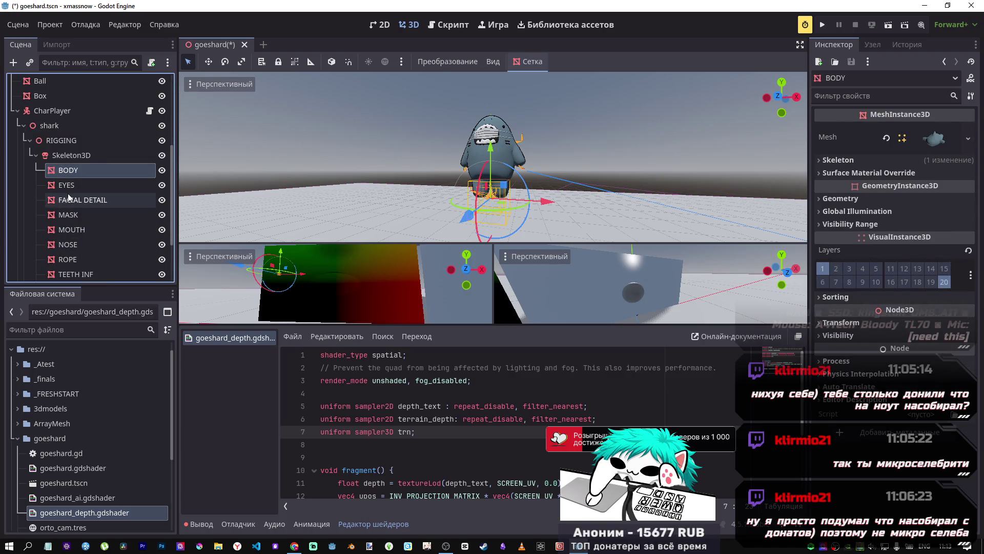
left_click(67, 185)
left_click(70, 201)
left_click(66, 215)
left_click(65, 230)
left_click(64, 245)
Step: Inspect Skeleton3D and RIGGING, fold RIGGING's Transform section, then collapse Skeleton3D's mesh children
left_click(64, 156)
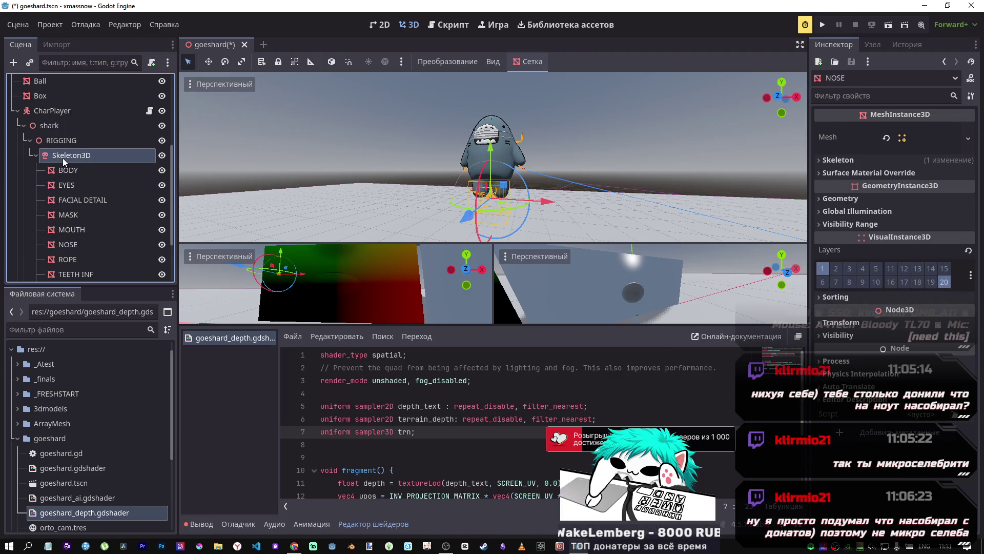
left_click(61, 141)
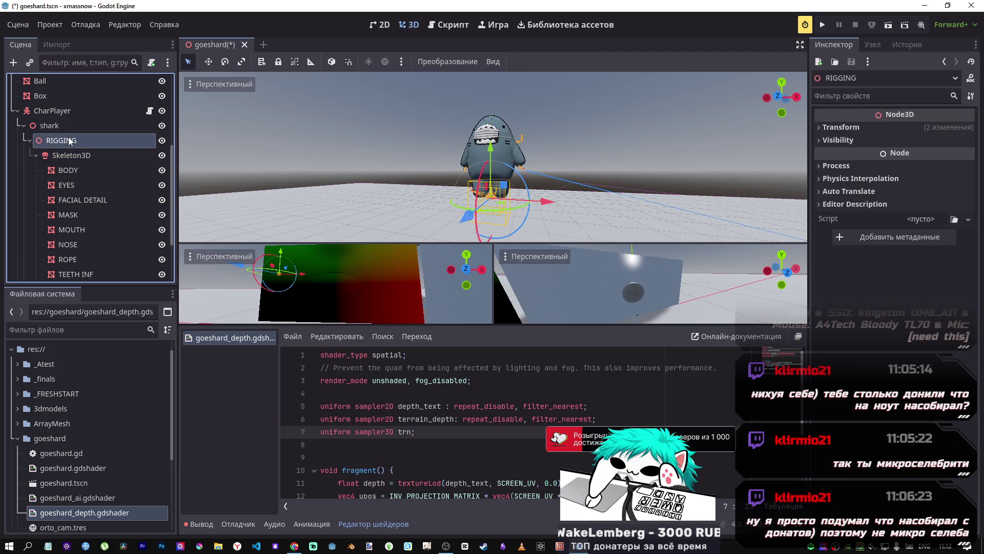
left_click(868, 129)
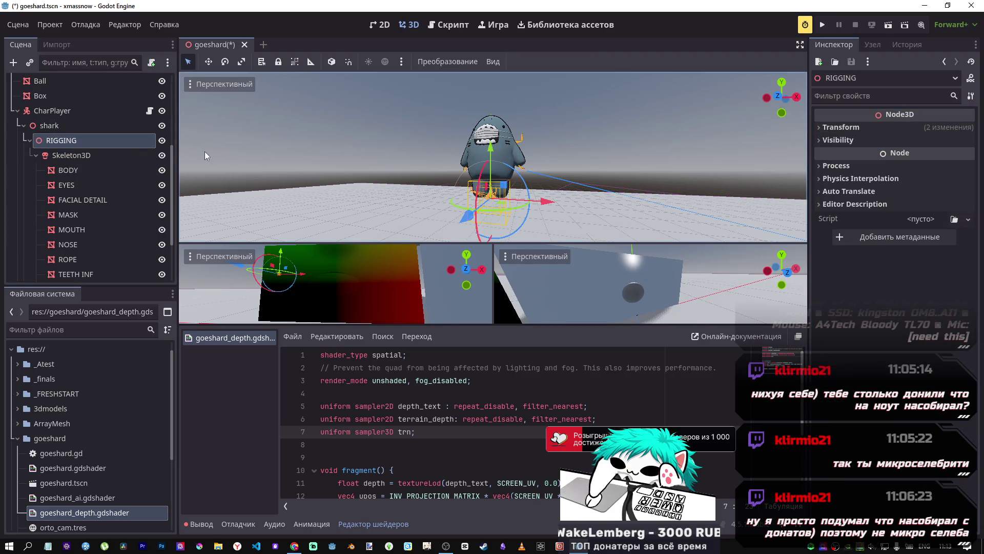
left_click(76, 215)
key("Down")
key("Down")
key("Down")
left_click(36, 131)
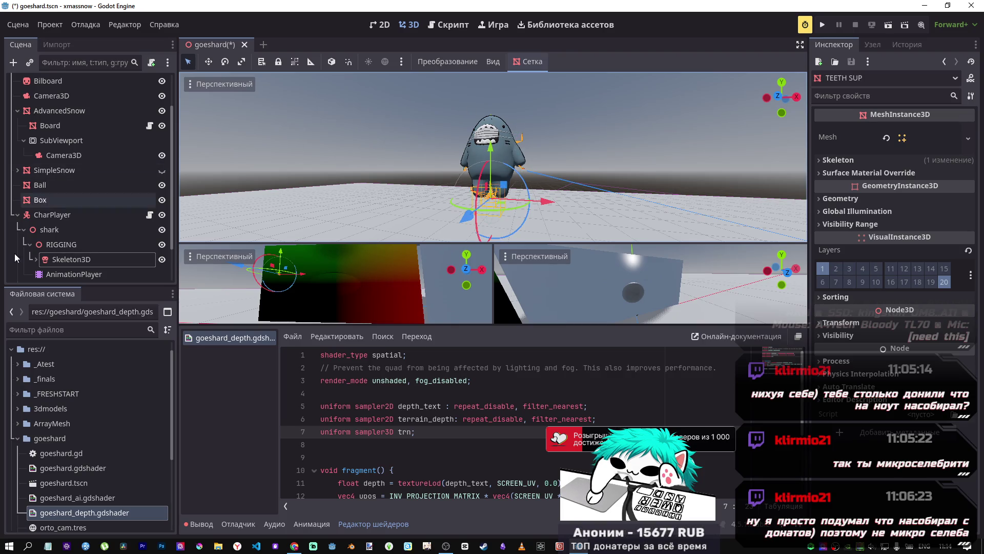
Step: Re-expand Skeleton3D, inspect each mesh from BODY to TEETH SUP, and frame TEETH SUP
left_click(47, 262)
left_click(36, 258)
scroll(90, 232, "down", 3)
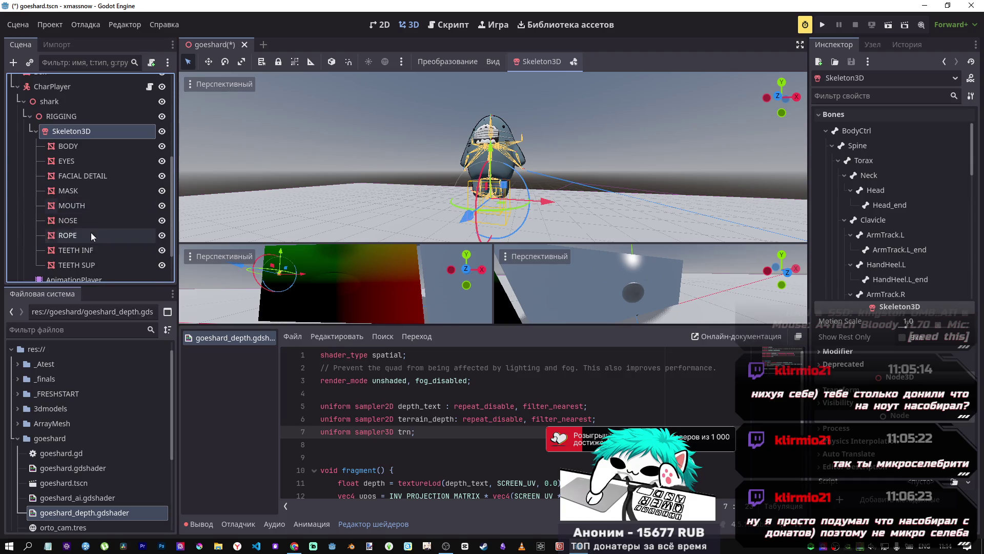
left_click(78, 149)
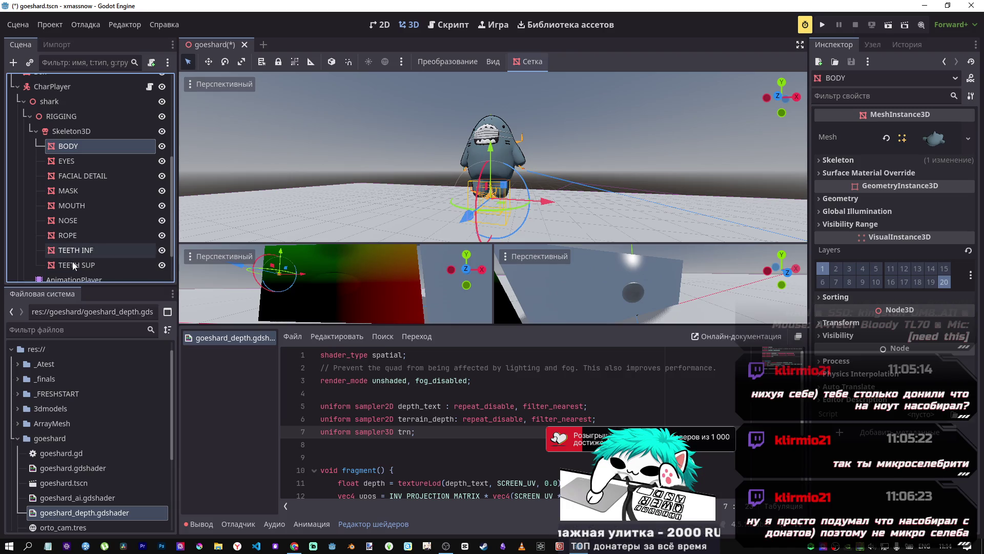
left_click(75, 264, "shift")
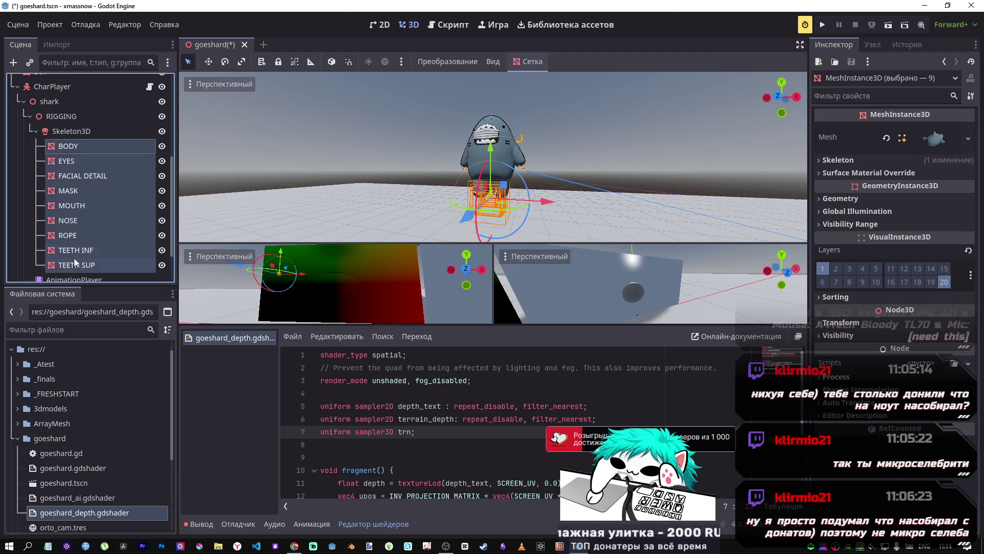
left_click(76, 177)
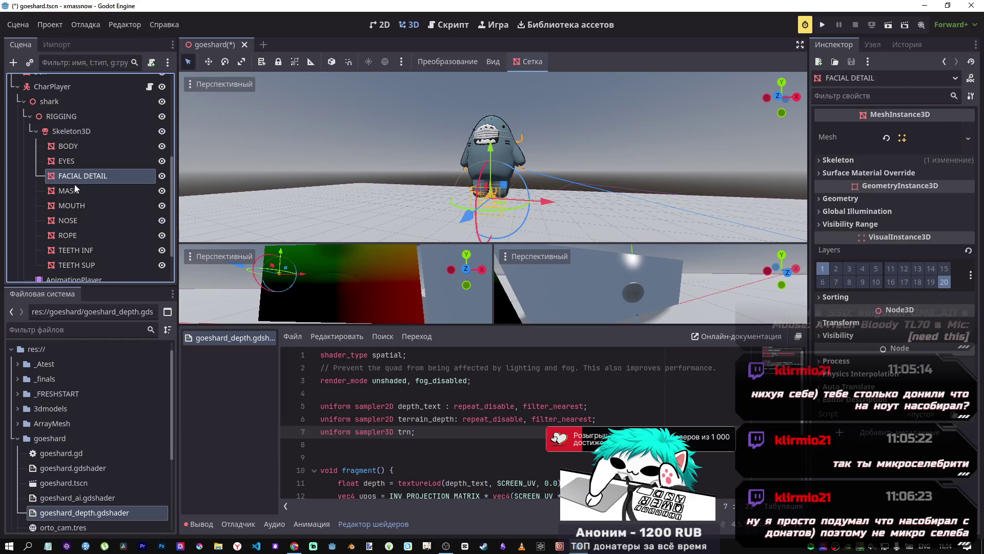
left_click(75, 205)
left_click(74, 220)
left_click(72, 251)
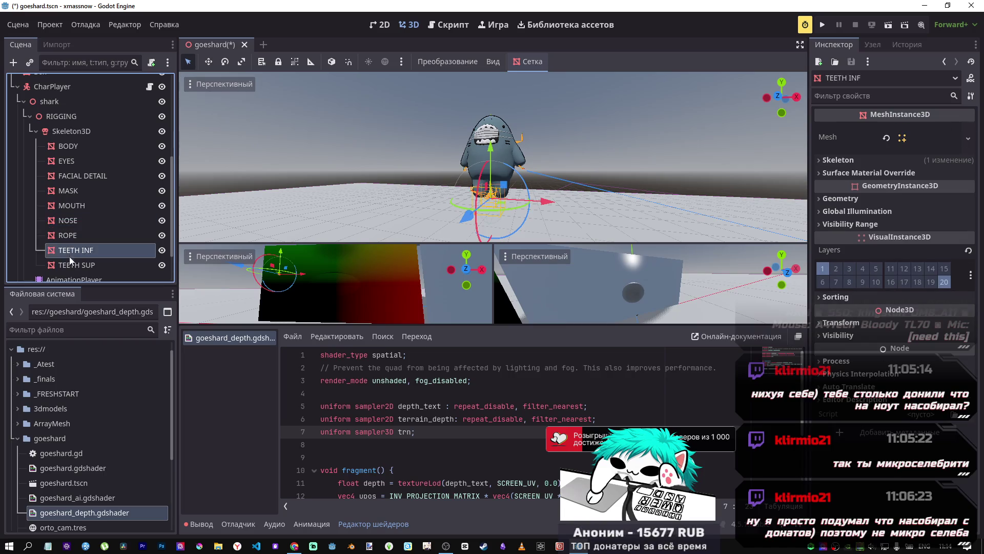
left_click(71, 265)
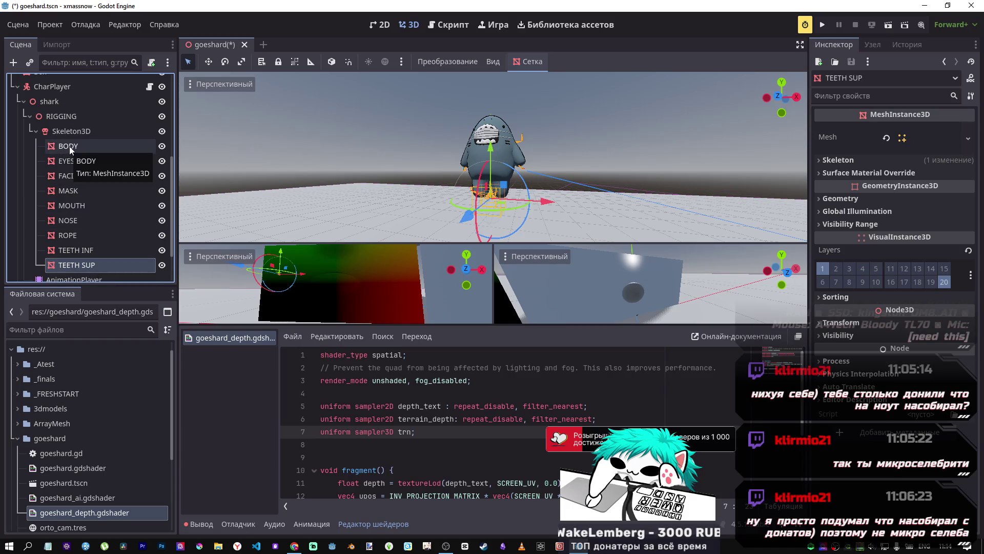
key("f")
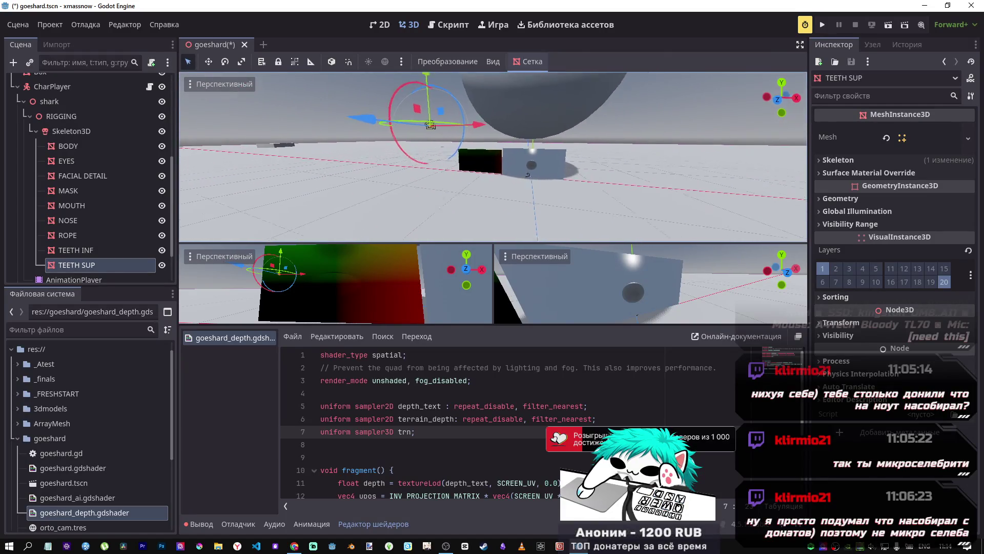
Step: Collapse the shark and CharPlayer nodes, then switch to the DeepSeek depth shader example
left_click(28, 102)
left_click(28, 103)
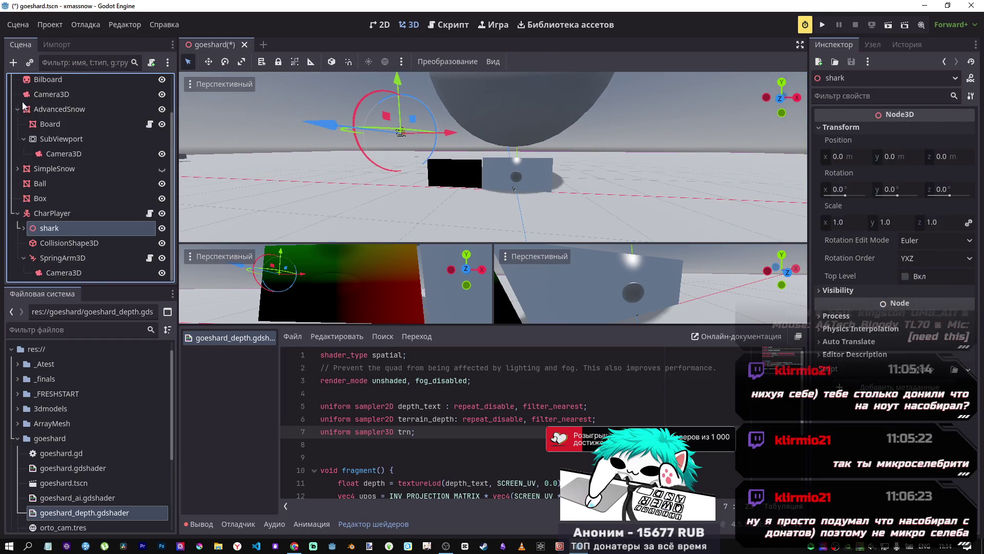
left_click(18, 213)
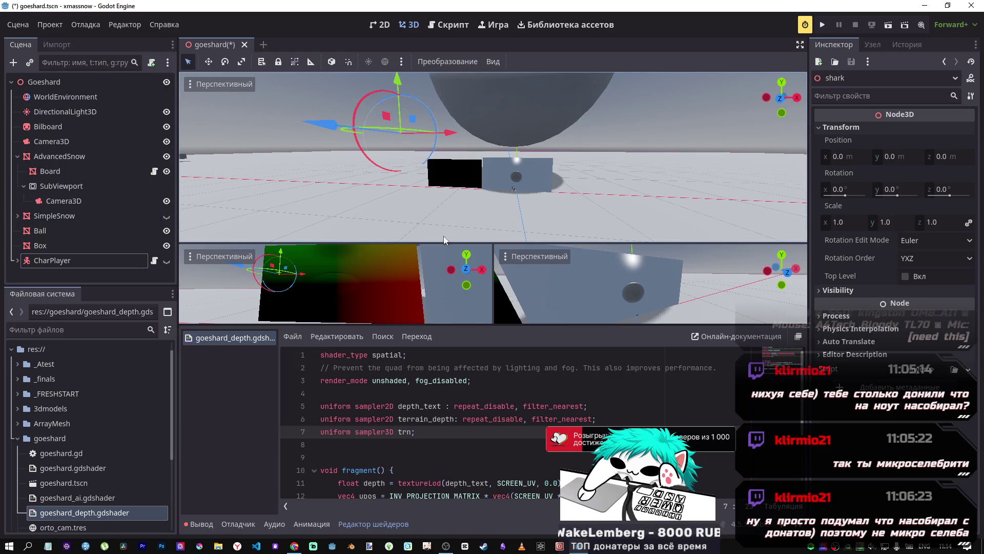
scroll(409, 440, "down", 3)
left_click(480, 469)
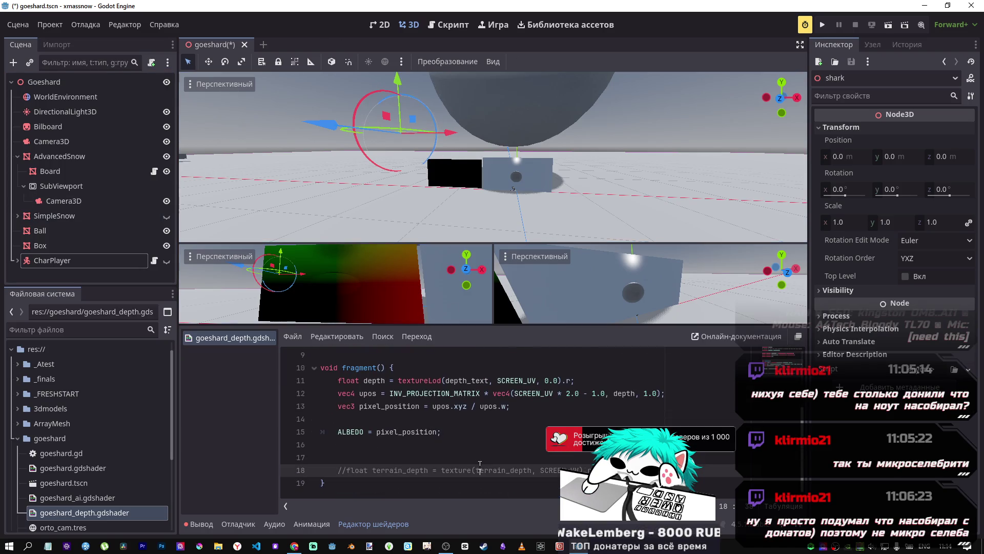
key("alt+Tab")
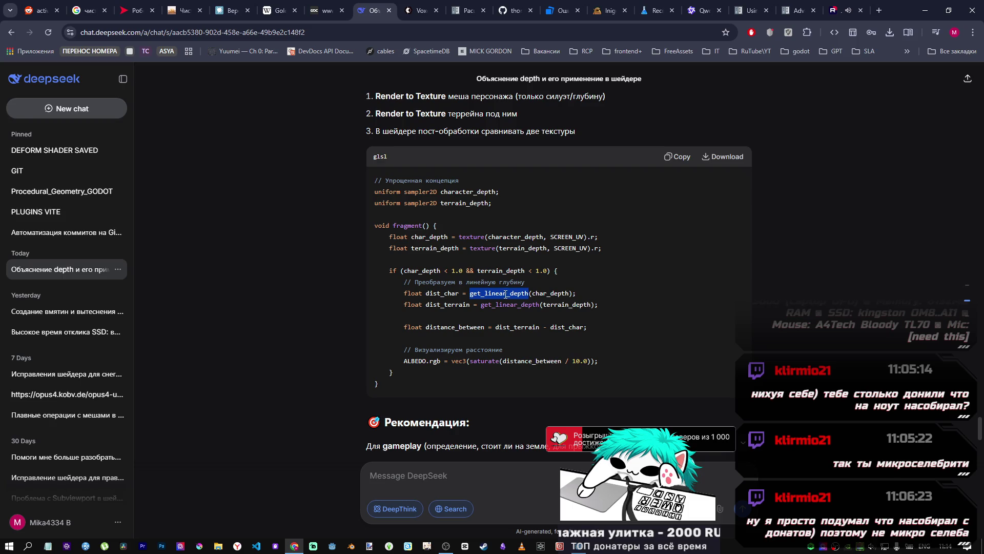
Step: Copy get_linear_depth from DeepSeek's glsl example and place the cursor on shader line 17
scroll(506, 294, "down", 5)
scroll(505, 292, "up", 5)
scroll(507, 340, "up", 8)
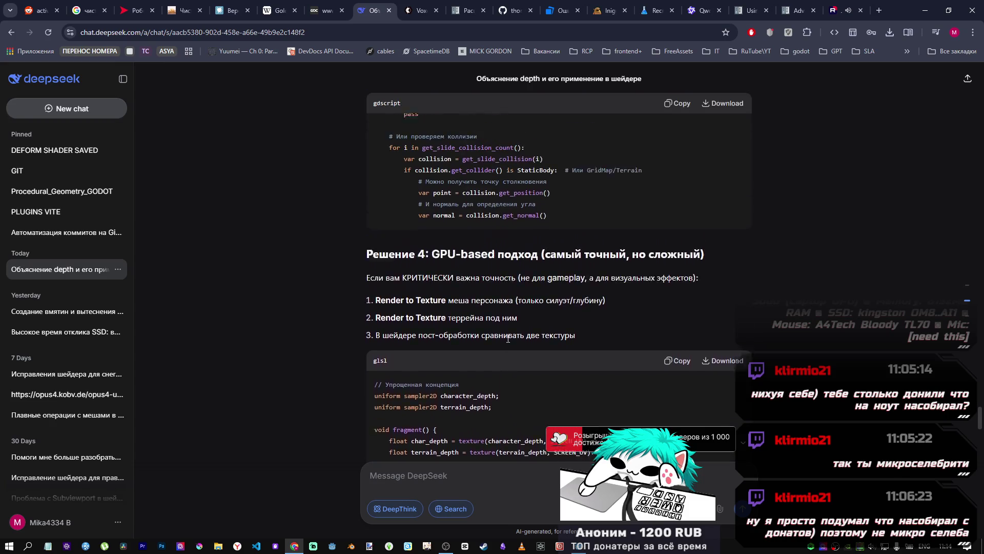
scroll(497, 348, "up", 6)
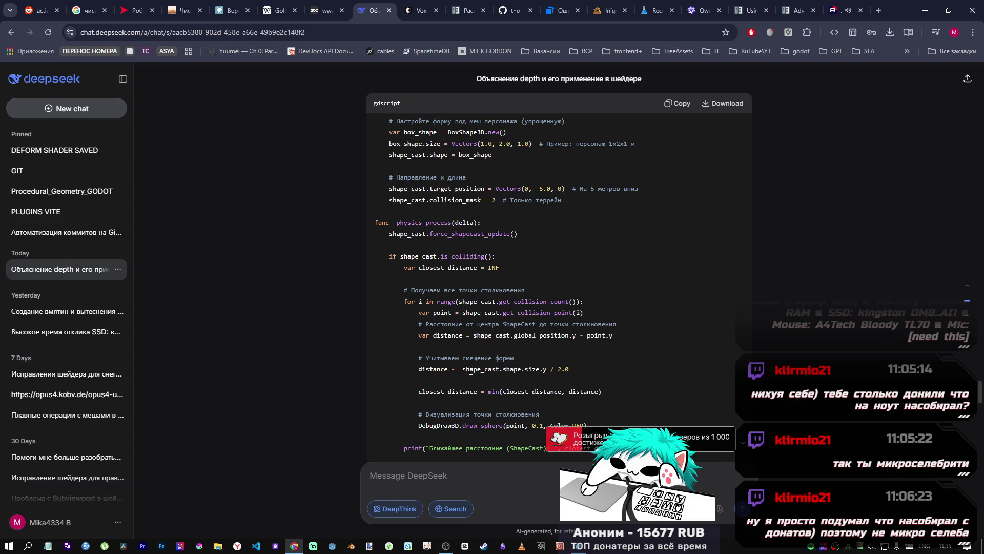
scroll(446, 312, "up", 2)
scroll(512, 348, "down", 9)
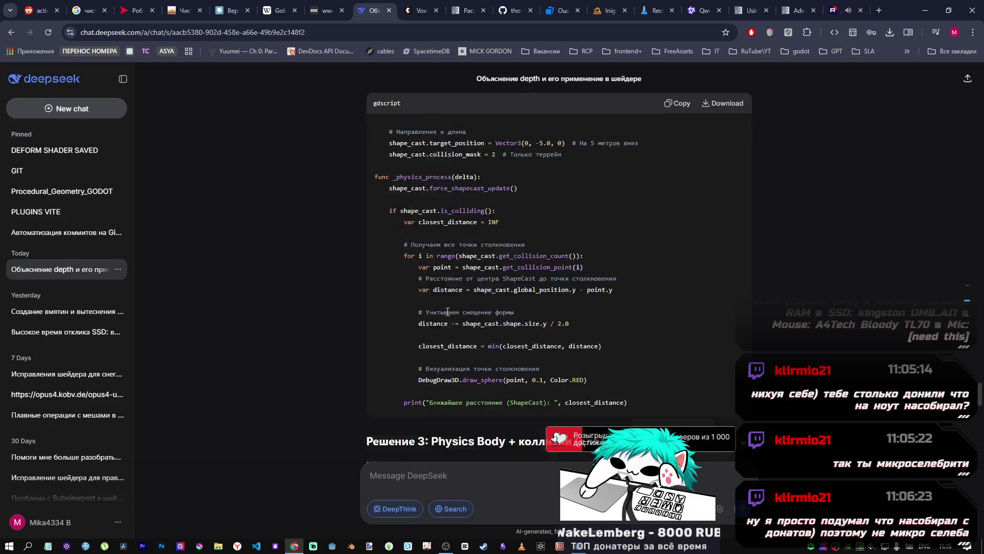
scroll(554, 361, "down", 8)
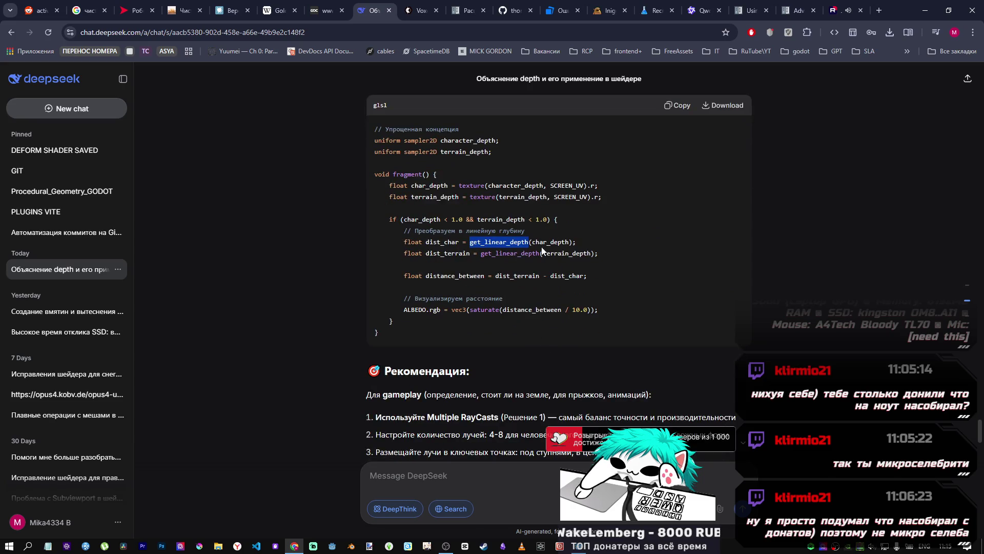
right_click(522, 245)
left_click(553, 260)
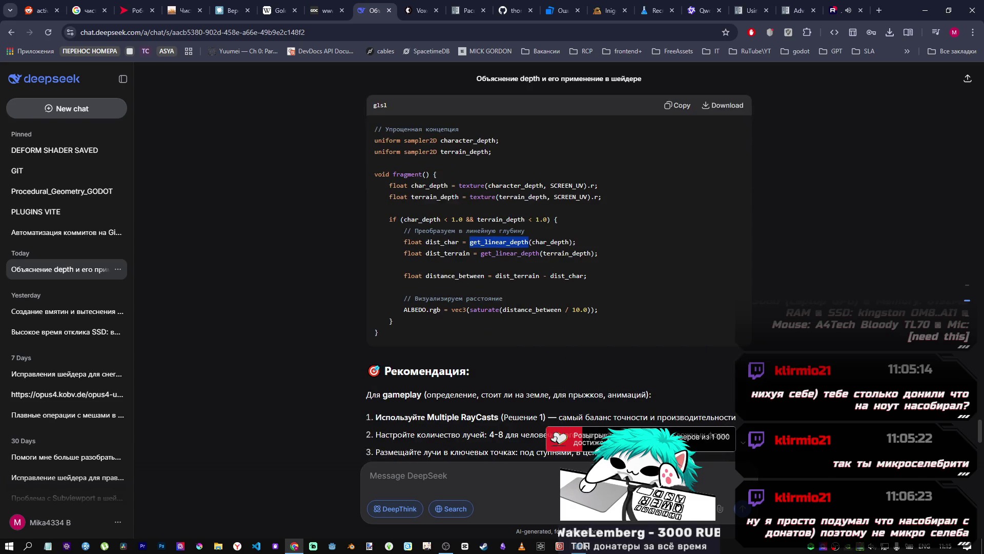
key("alt+Tab")
left_click(477, 432)
left_click(425, 458)
Step: Paste get_linear_depth on line 17, then delete it again to clear the unknown-identifier error
key("Tab")
type("get_linear_depth")
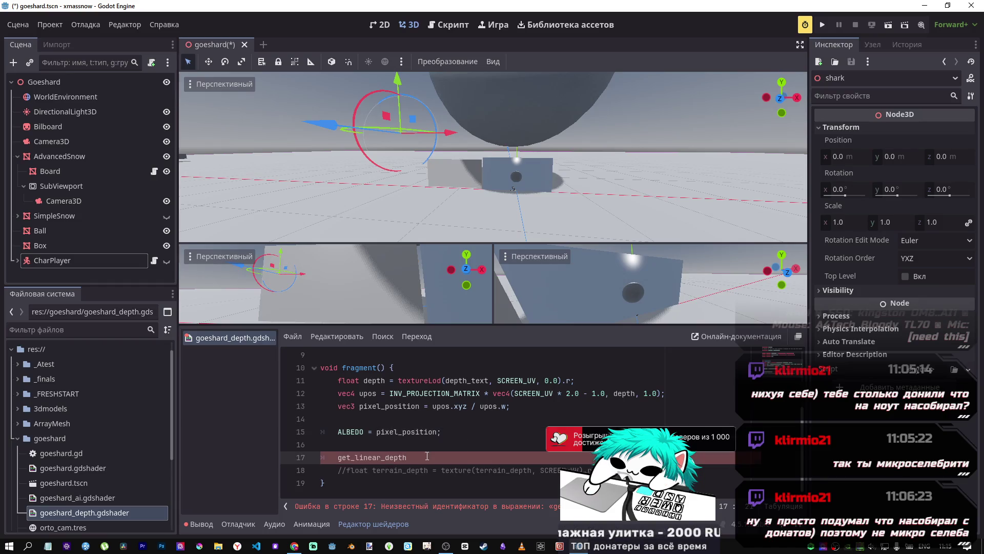
left_click_drag(421, 455, 300, 455)
key("BackSpace")
key("BackSpace")
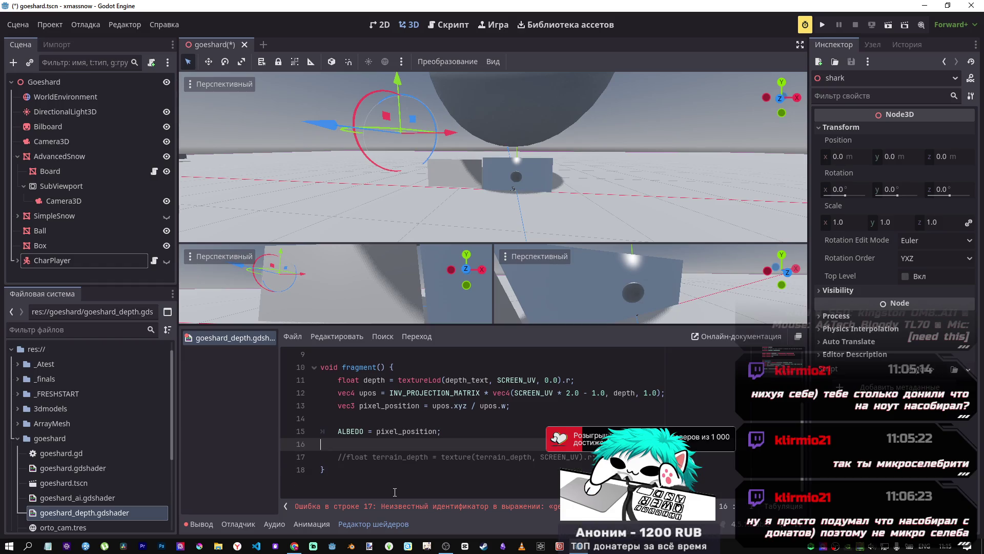
left_click(301, 457)
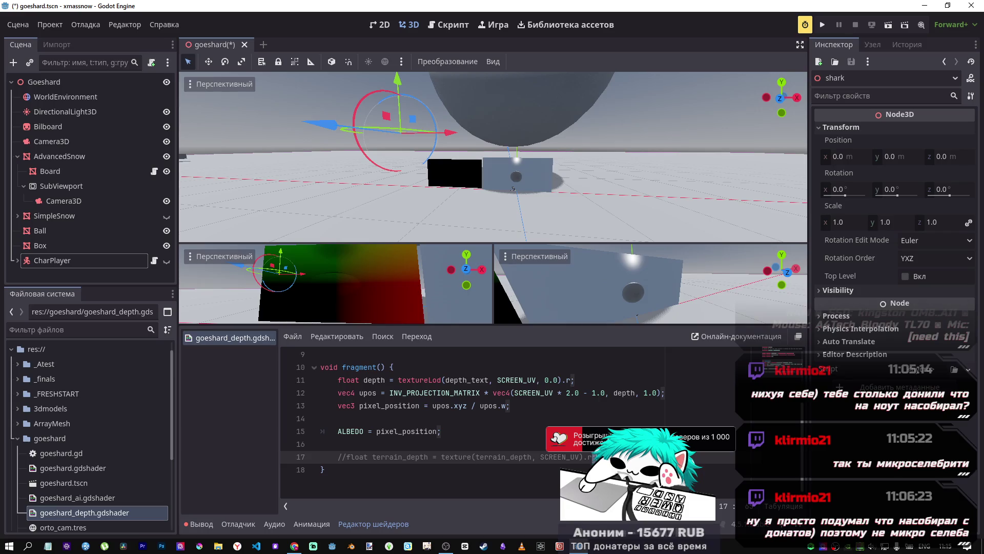
Step: Review the DeepSeek depth snippet, then go to the advanced post-processing docs page
key("alt+Tab")
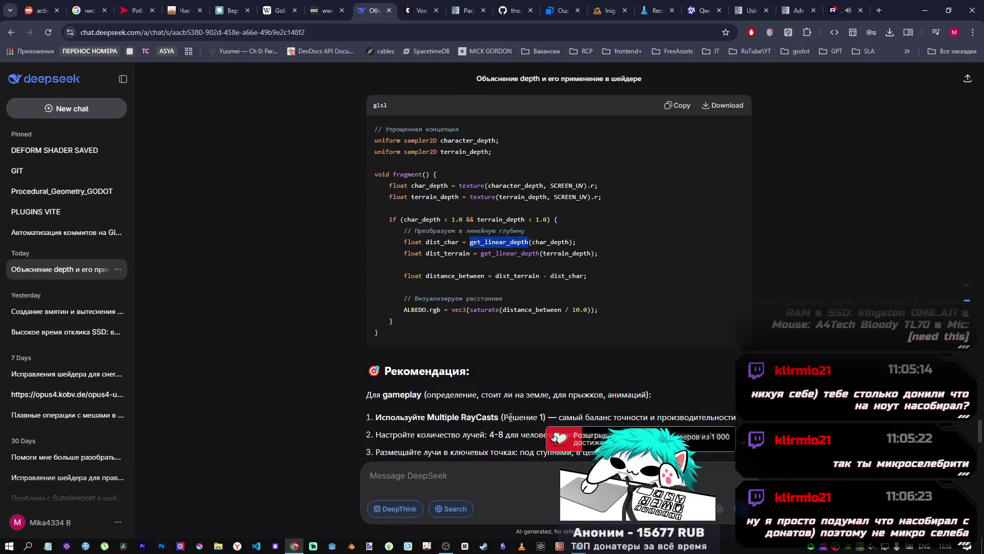
scroll(529, 335, "down", 2)
scroll(528, 324, "up", 2)
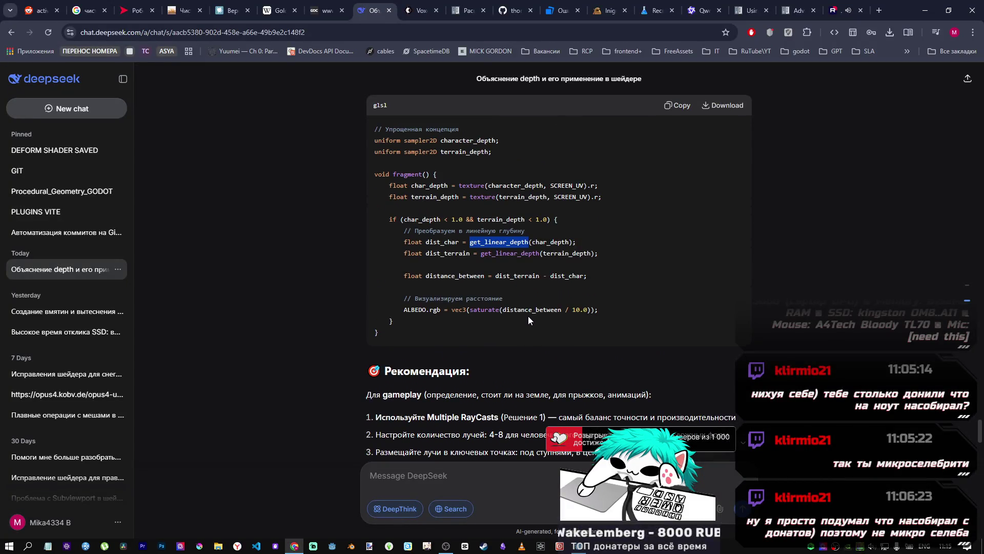
key("alt+Tab")
key("alt+Tab")
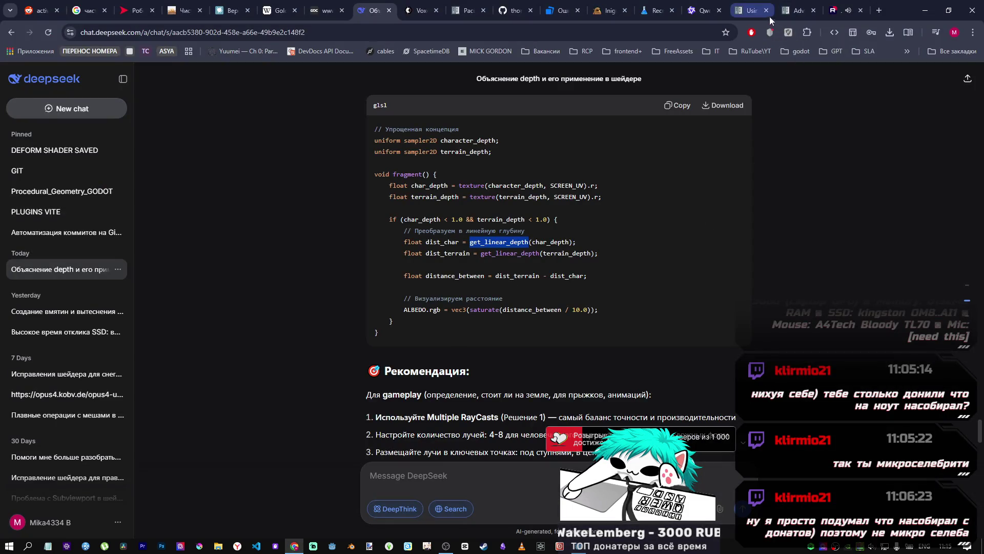
left_click(470, 5)
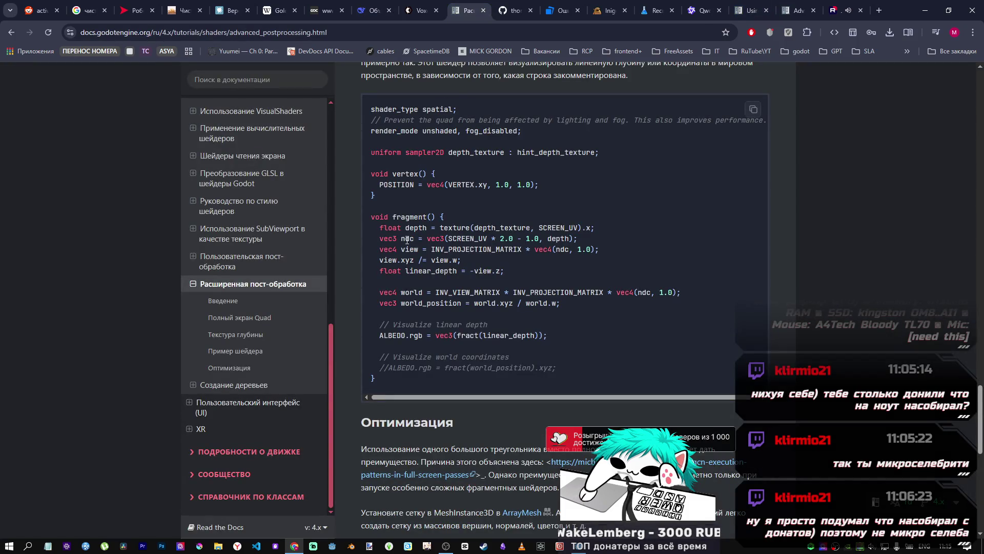
Step: Compare the docs' linear_depth = -view.z and fract ALBEDO lines with the shader's upos.xyz / upos.w
left_click_drag(547, 336, 404, 338)
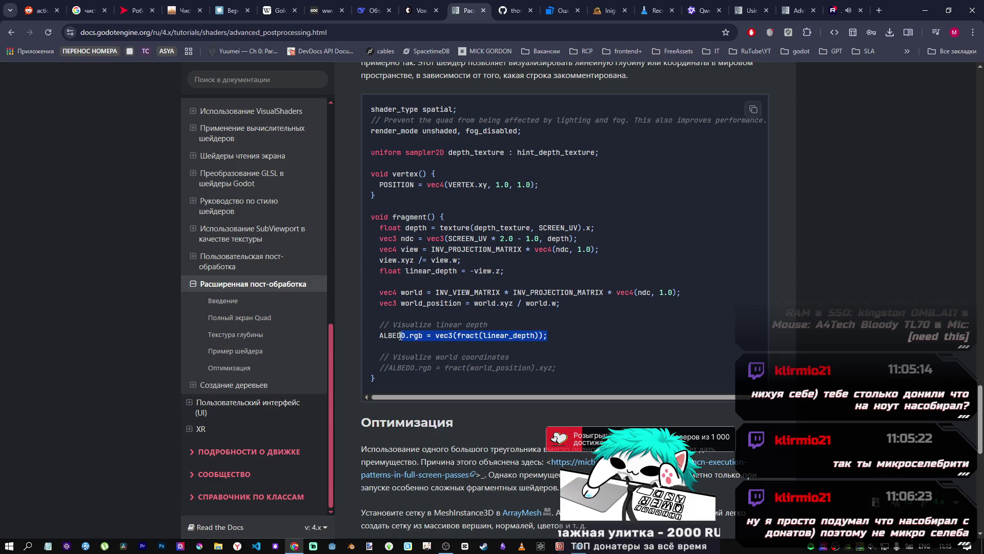
left_click_drag(504, 272, 381, 272)
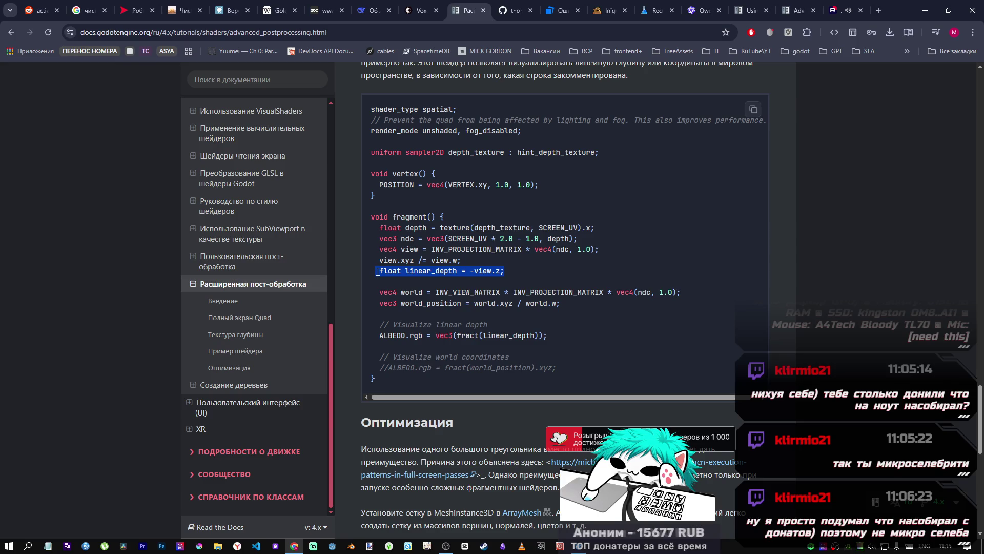
left_click(380, 279)
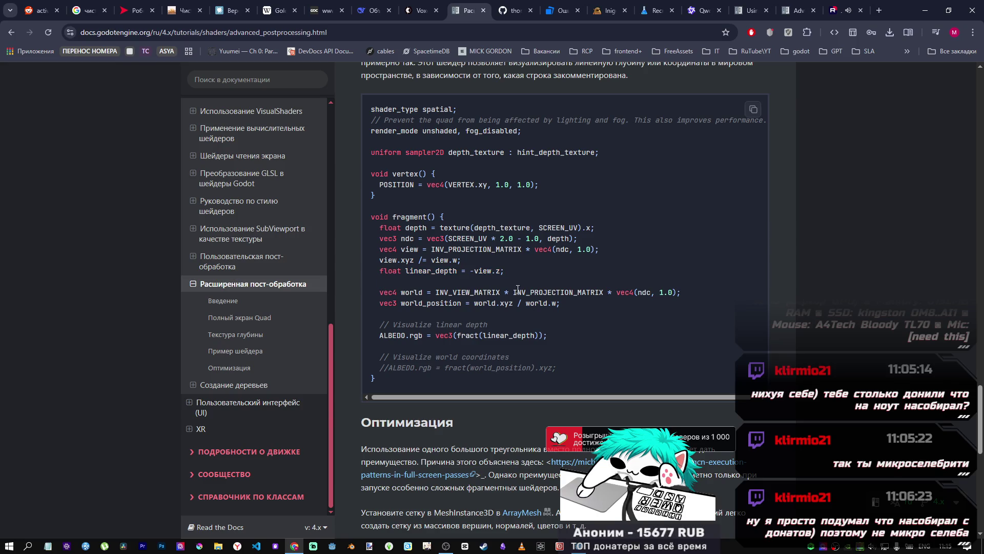
mouse_move(510, 275)
left_mouse_down()
mouse_move(377, 273)
mouse_move(411, 275)
left_mouse_up()
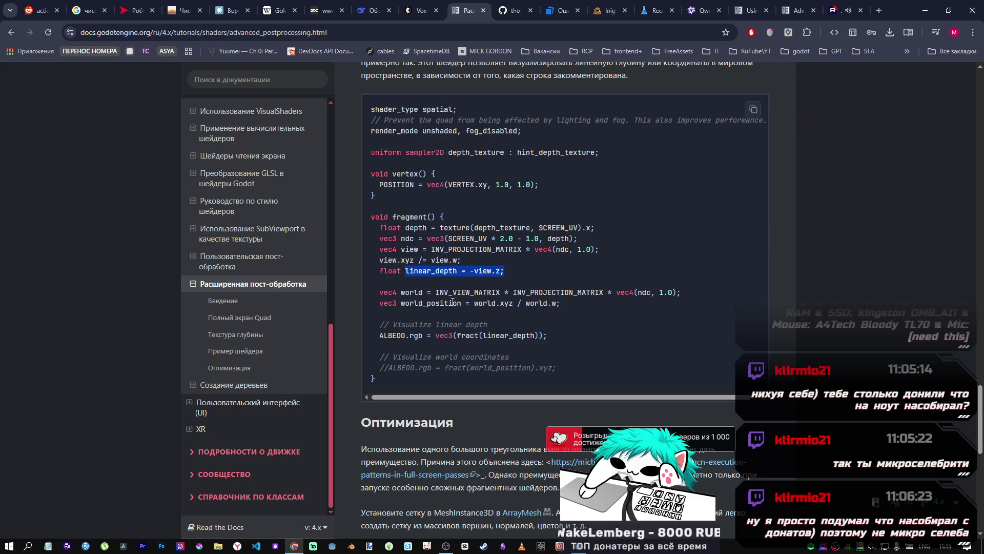
key("alt+Tab")
left_click_drag(433, 406, 507, 406)
key("alt+Tab")
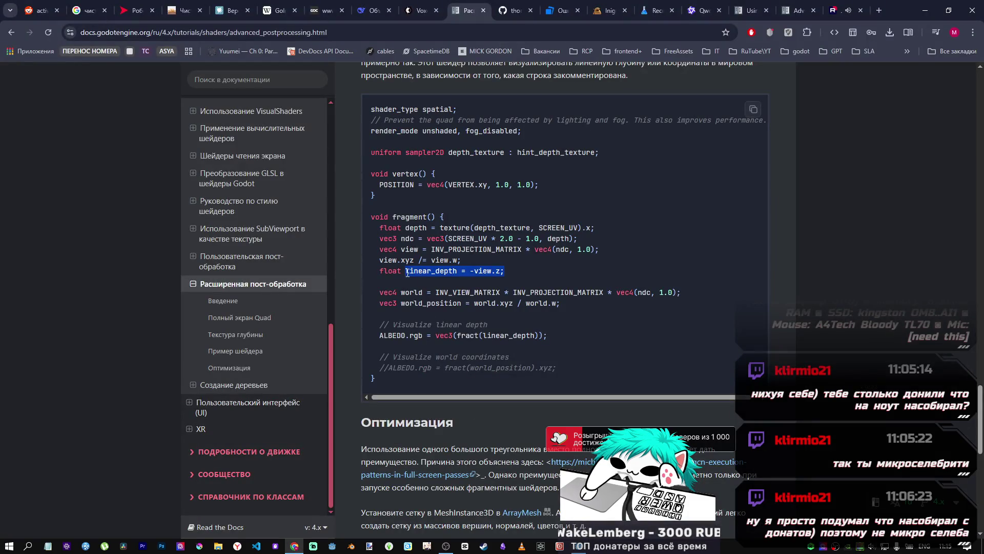
Step: Add 'float linear_depth = -pixel_position.z;' on line 14 of the depth shader
key("alt+Tab")
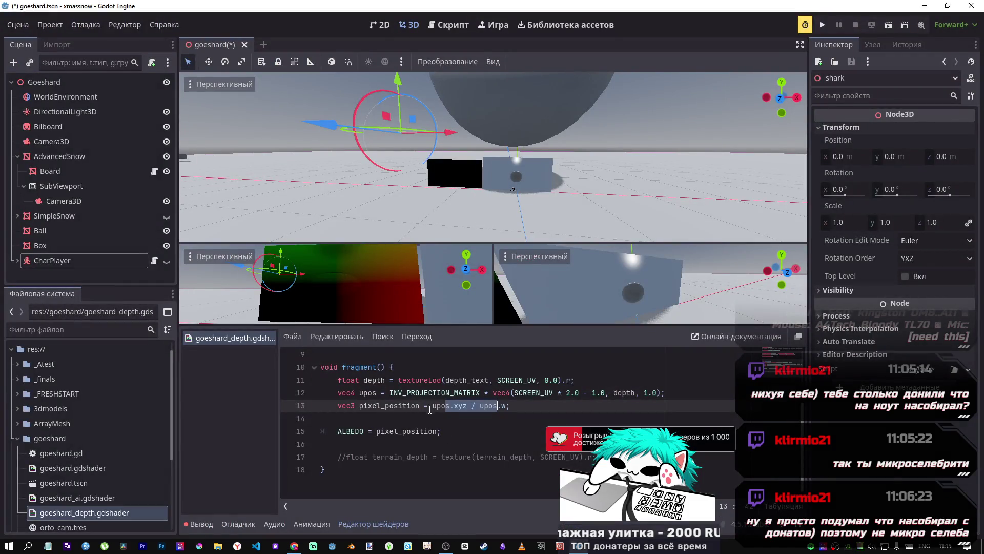
left_click(417, 408)
left_click(414, 418)
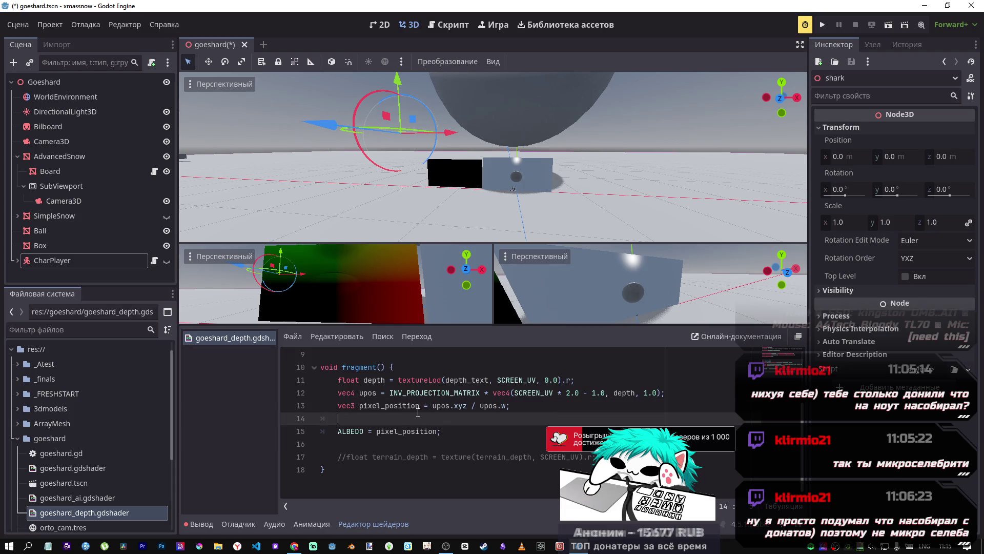
type("linear_depth = -view.z;")
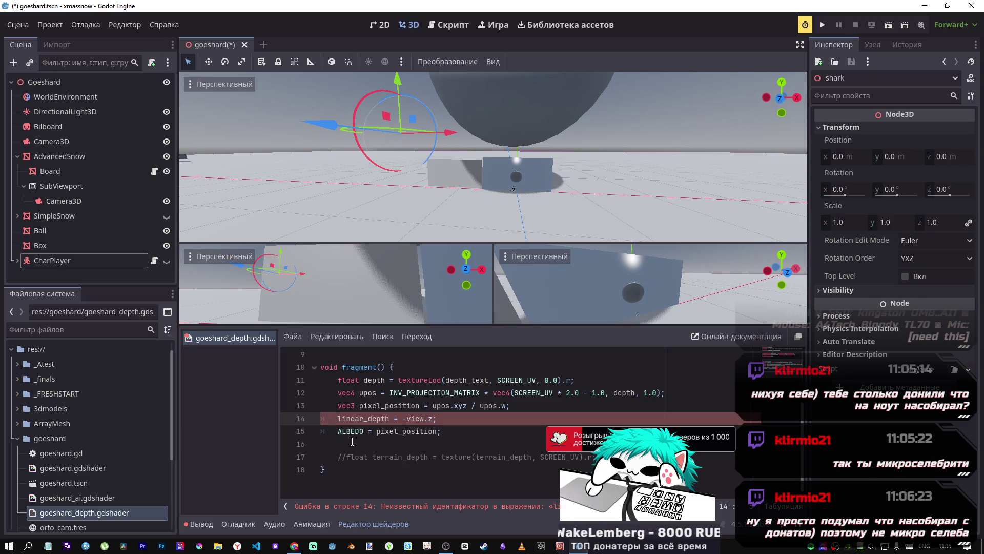
type("float")
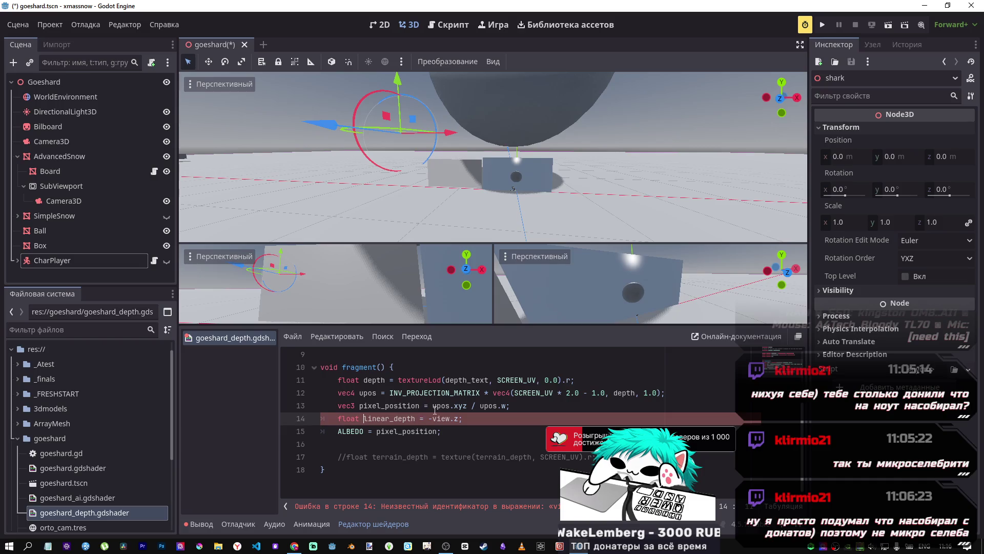
double_click(390, 405)
key("ctrl+c")
double_click(442, 418)
key("ctrl+v")
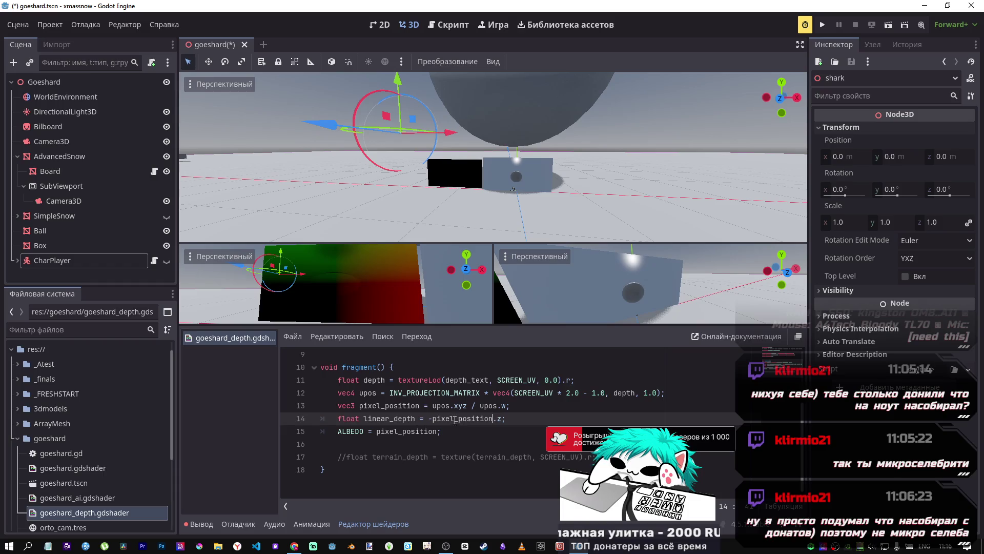
key("alt+Tab")
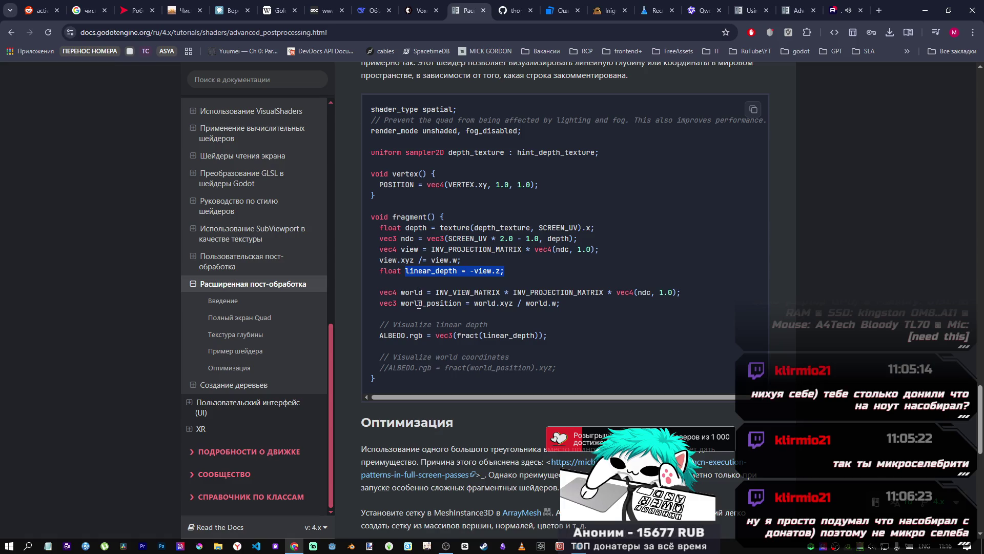
Step: Review the docs' world_position and world-coordinate visualisation lines, then the DeepSeek depth snippet
left_click_drag(527, 305, 436, 304)
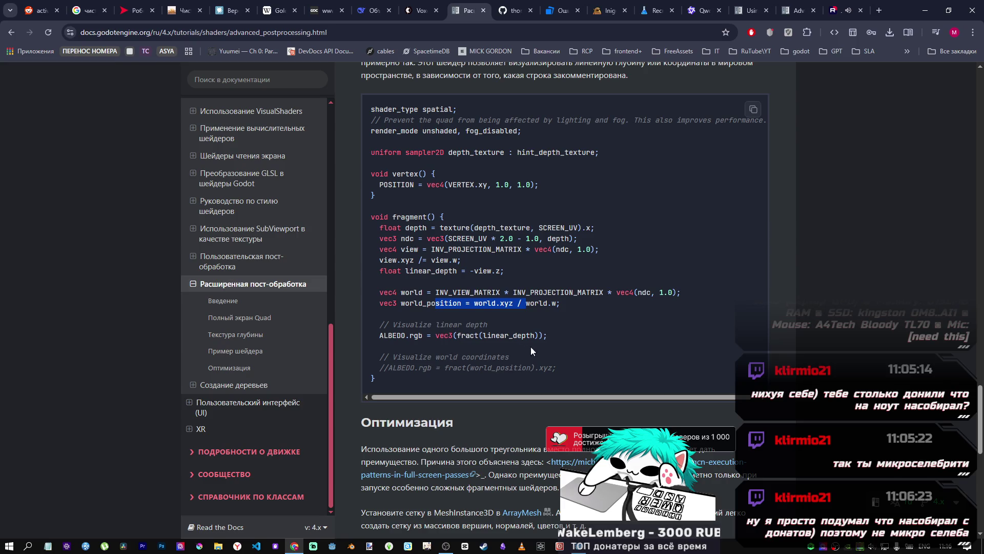
mouse_move(562, 370)
left_mouse_down()
mouse_move(417, 360)
mouse_move(533, 332)
left_mouse_up()
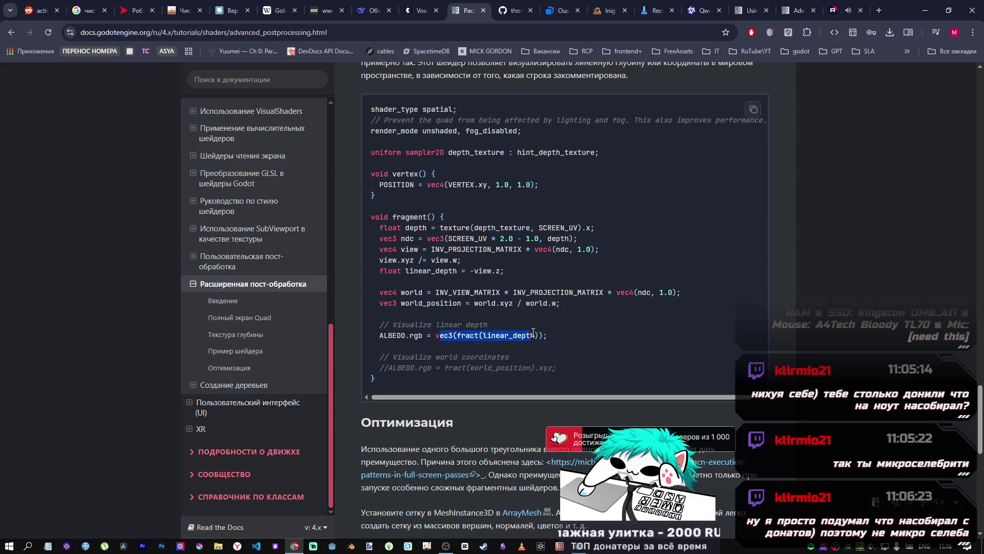
key("alt+Tab")
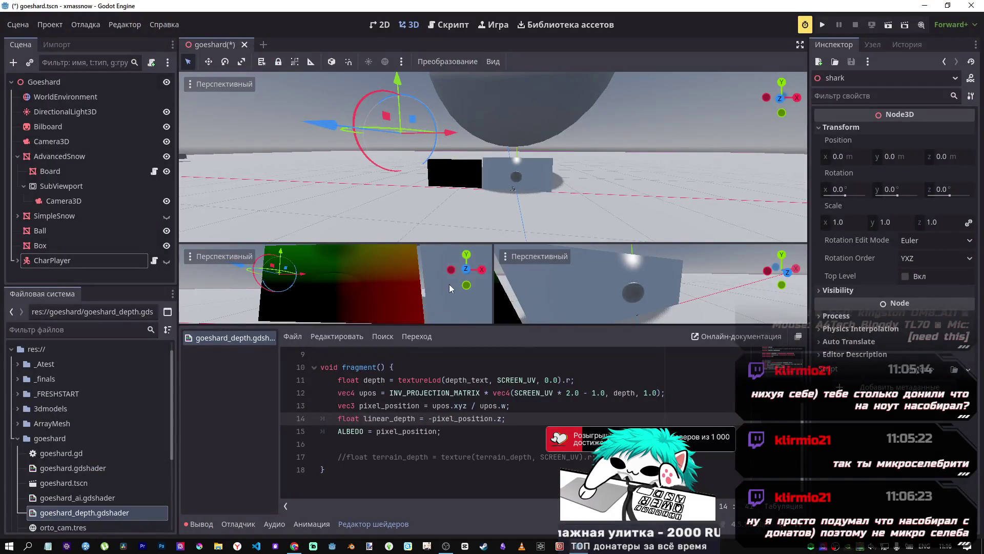
key("alt+Tab")
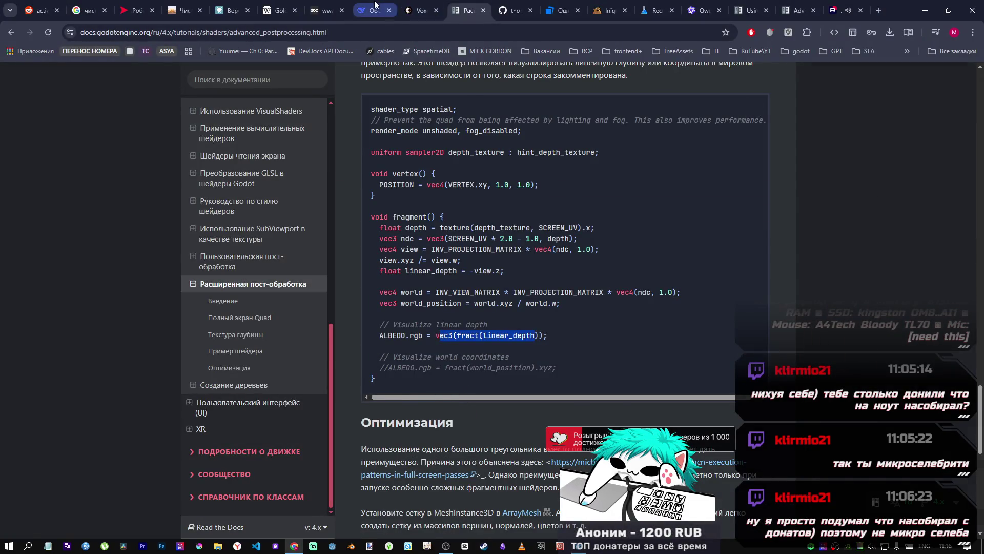
left_click(373, 10)
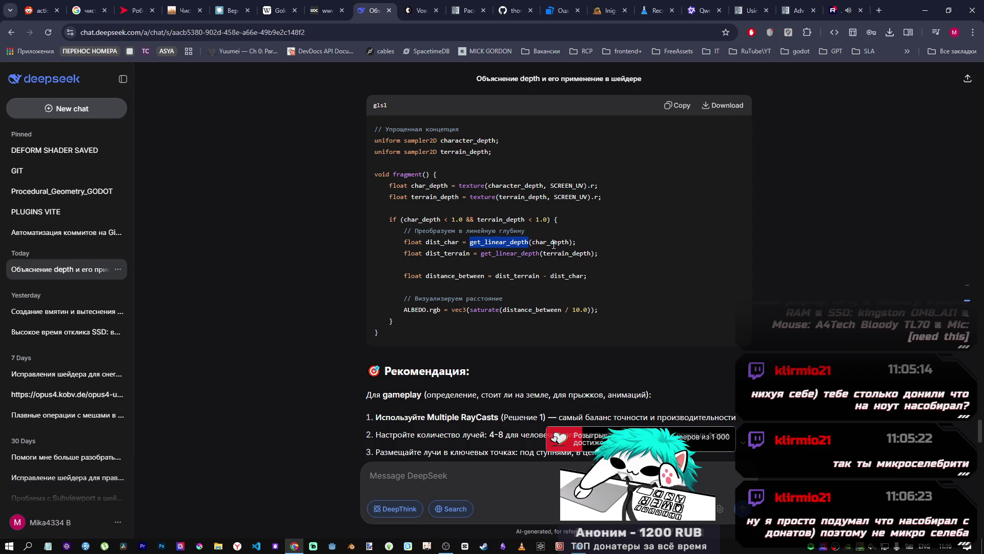
key("alt+Tab")
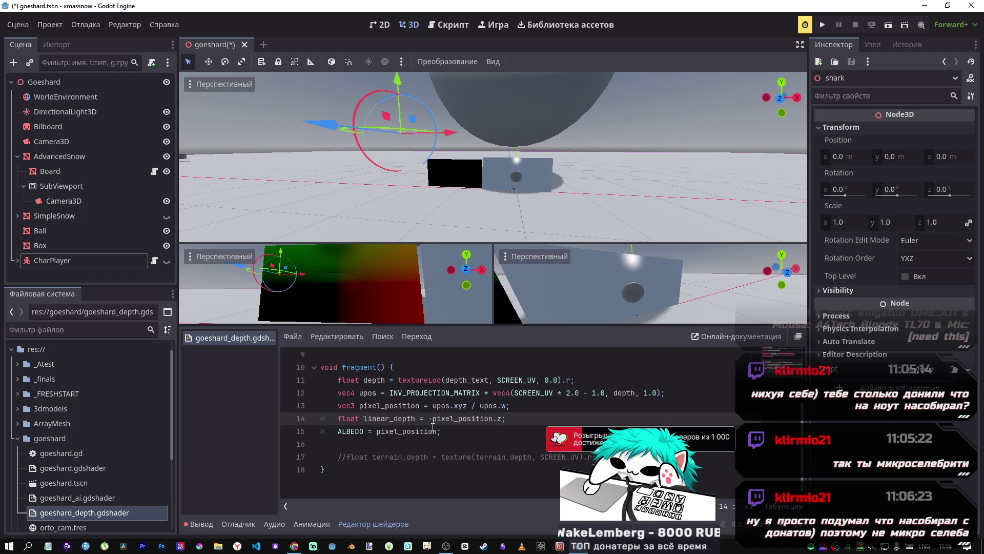
Step: Select the fragment function's depth and position lines 11–15 in goeshard_depth.gdshader
scroll(431, 405, "up", 3)
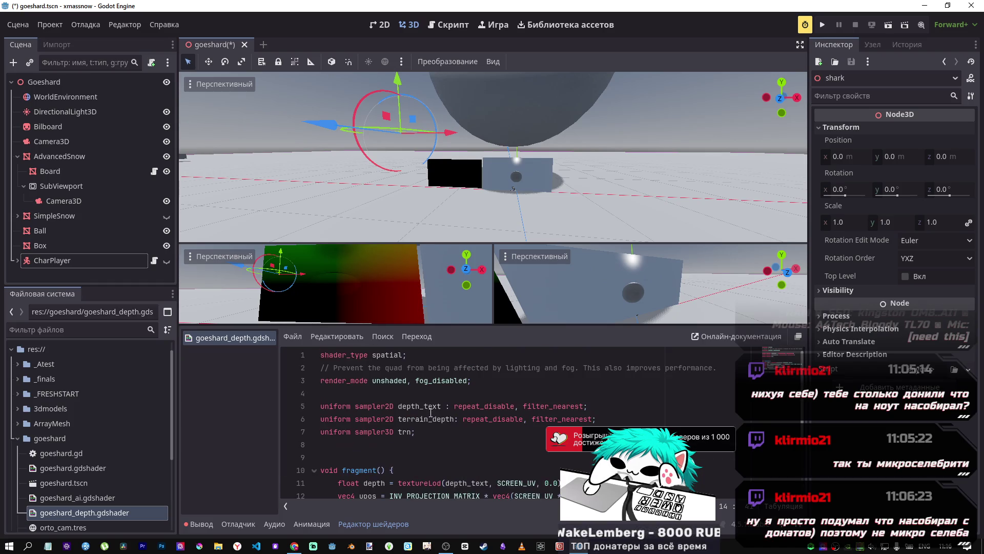
scroll(428, 407, "down", 2)
scroll(429, 408, "up", 2)
scroll(426, 413, "down", 1)
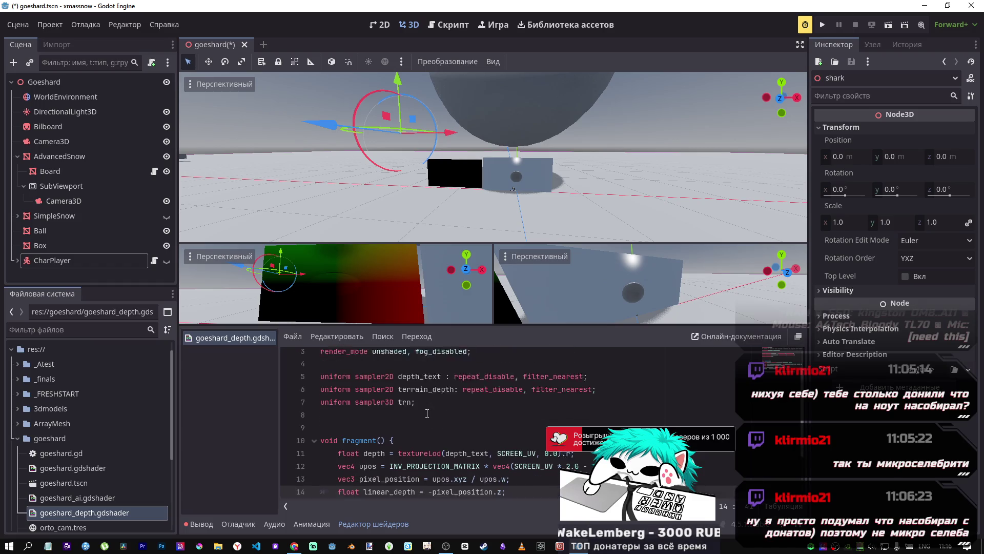
scroll(425, 407, "down", 2)
scroll(423, 408, "up", 3)
scroll(421, 408, "down", 1)
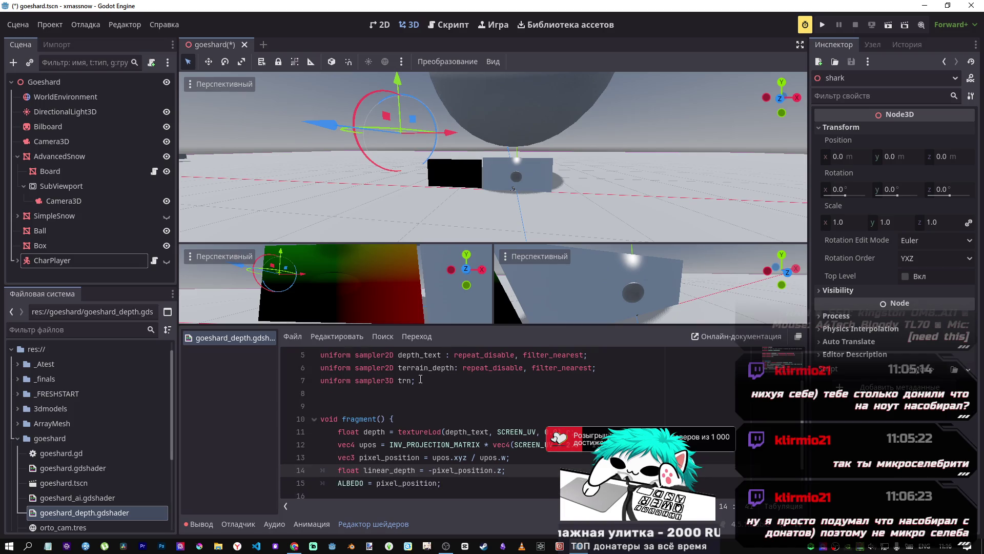
left_click_drag(429, 368, 398, 368)
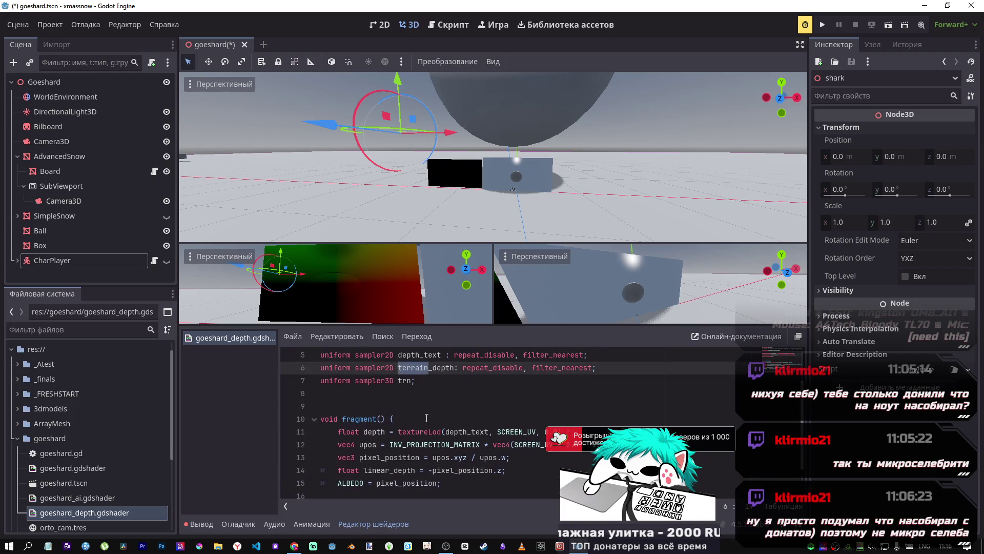
scroll(426, 418, "down", 1)
mouse_move(442, 444)
left_mouse_down()
mouse_move(436, 406)
mouse_move(341, 393)
left_mouse_up()
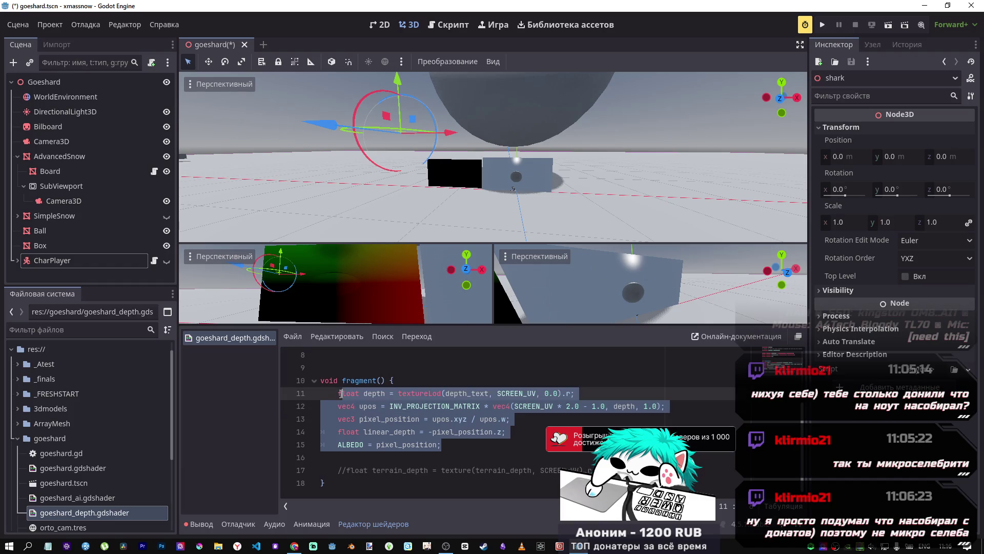
Step: Paste a copy of those lines as lines 17–21 and remove the extra blank line
left_click(465, 456)
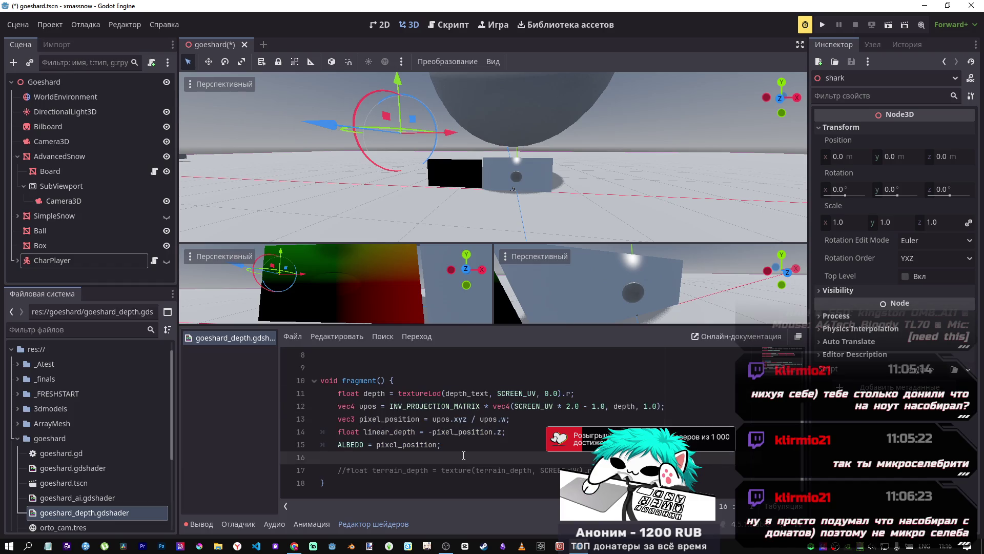
key("Return")
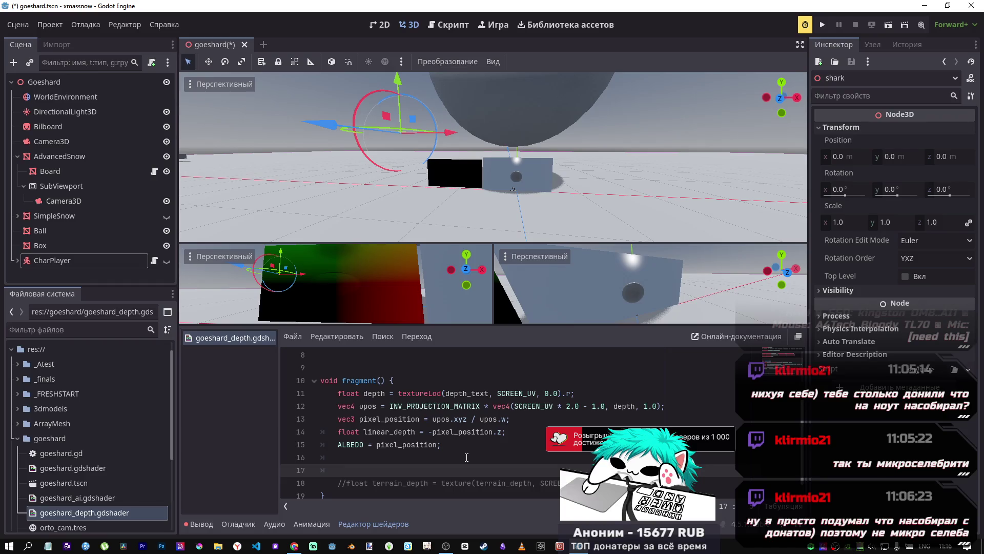
key("ctrl+v")
scroll(487, 446, "down", 1)
left_click(305, 470)
key("BackSpace")
key("BackSpace")
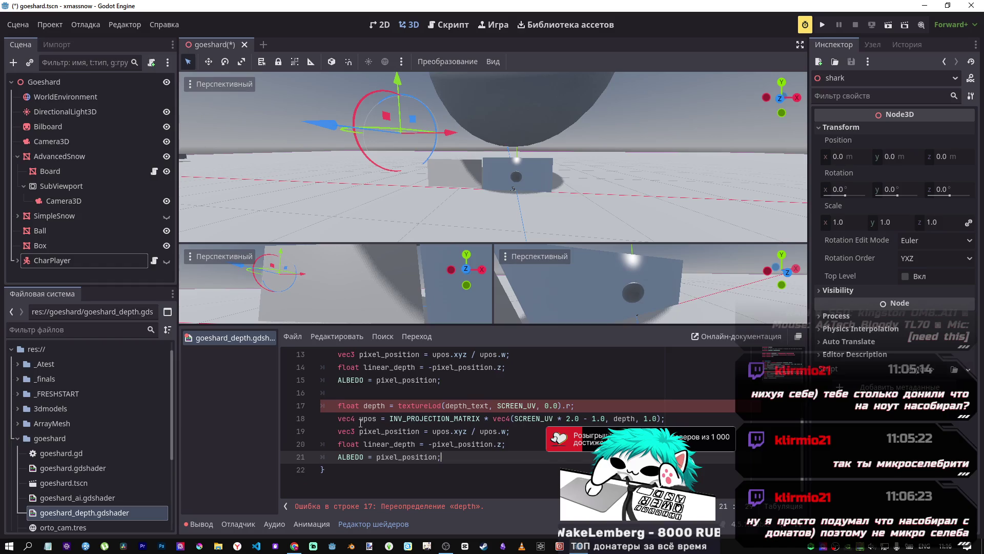
scroll(434, 397, "up", 4)
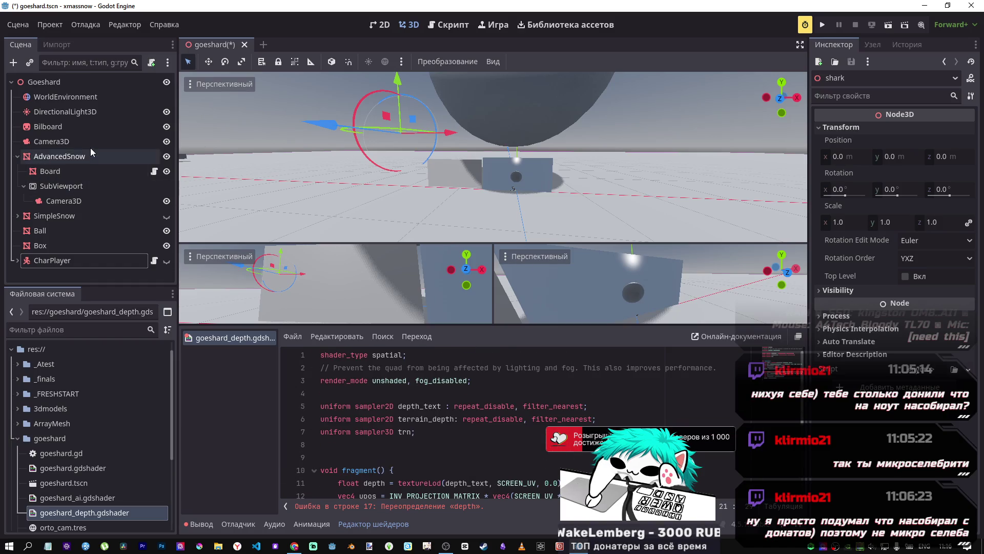
left_click(89, 156)
Step: Comment out the duplicated lines 17–21 with Ctrl+K and save
left_click(82, 173)
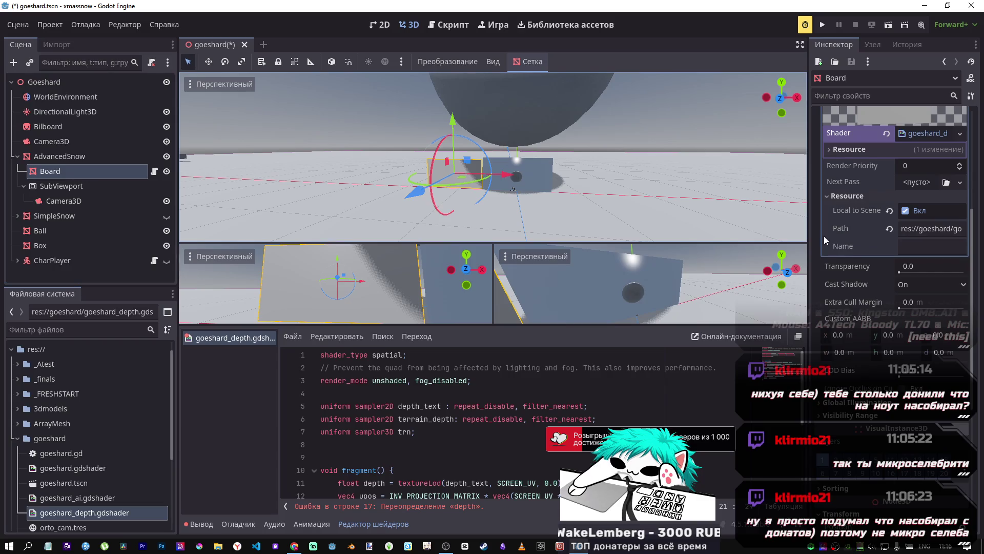
scroll(548, 390, "down", 4)
mouse_move(446, 470)
left_mouse_down()
mouse_move(359, 457)
mouse_move(367, 418)
left_mouse_up()
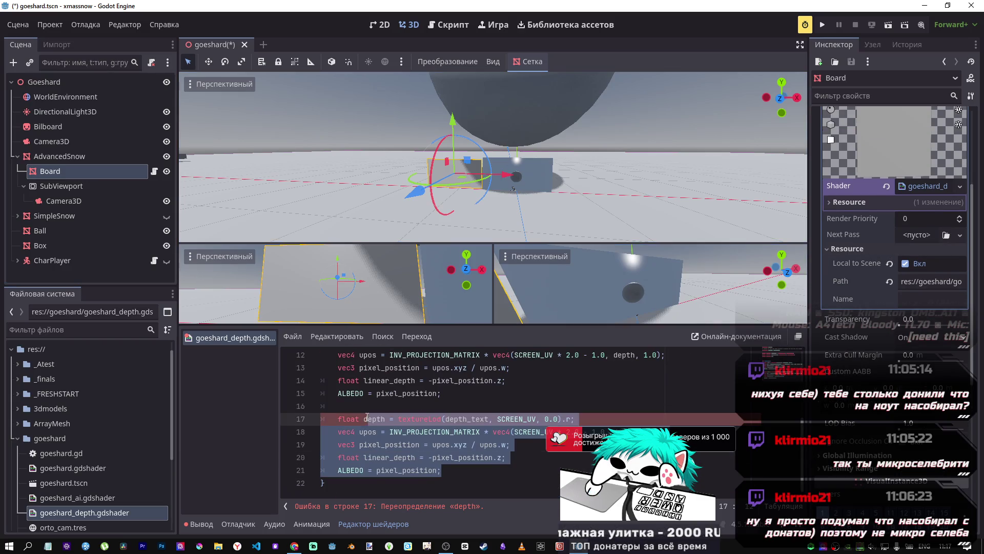
key("ctrl+k")
key("ctrl+s")
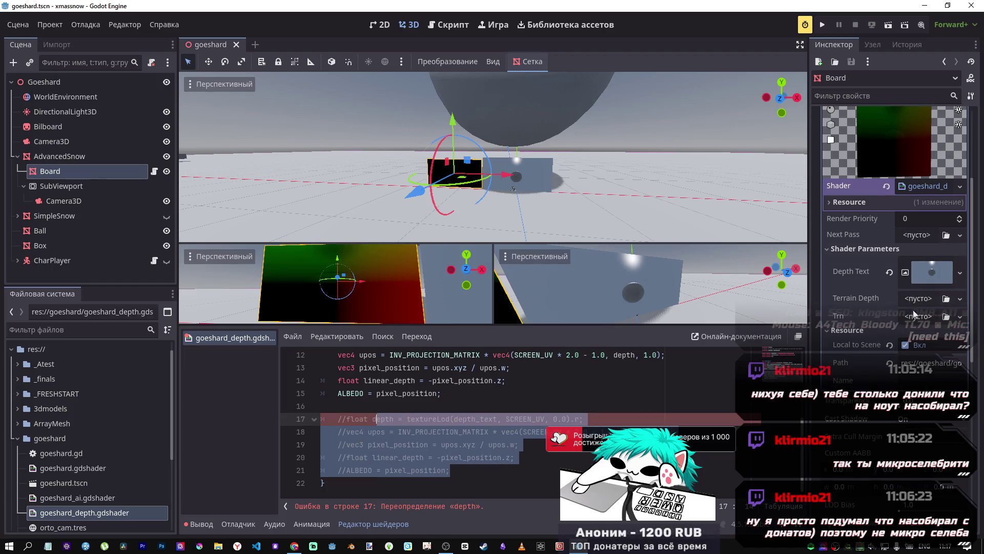
Step: Declare the trn uniform as sampler2D, save, and check the Trn parameter's resource options
left_click(915, 316)
left_click(874, 323)
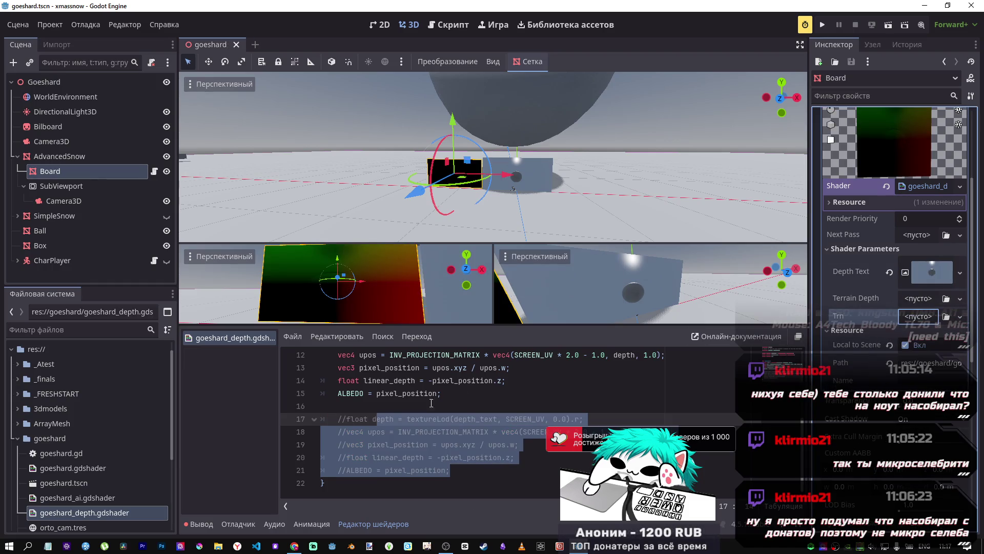
scroll(387, 432, "up", 4)
left_click(387, 432)
key("ctrl+space")
key("ctrl+s")
left_click(913, 318)
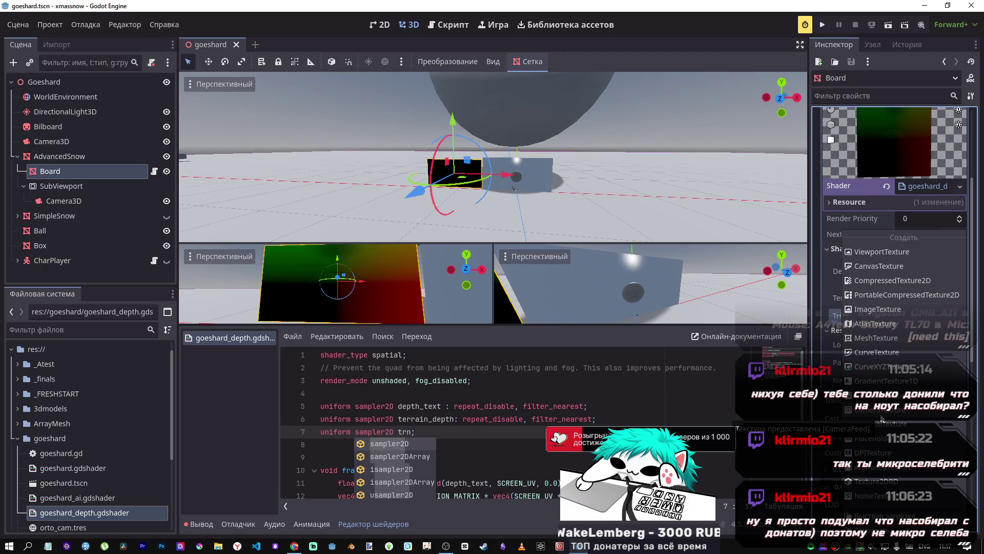
Step: Assign a new CameraTexture to Trn, try Camera Feed ID 1, then set it back to 0
left_click(881, 417)
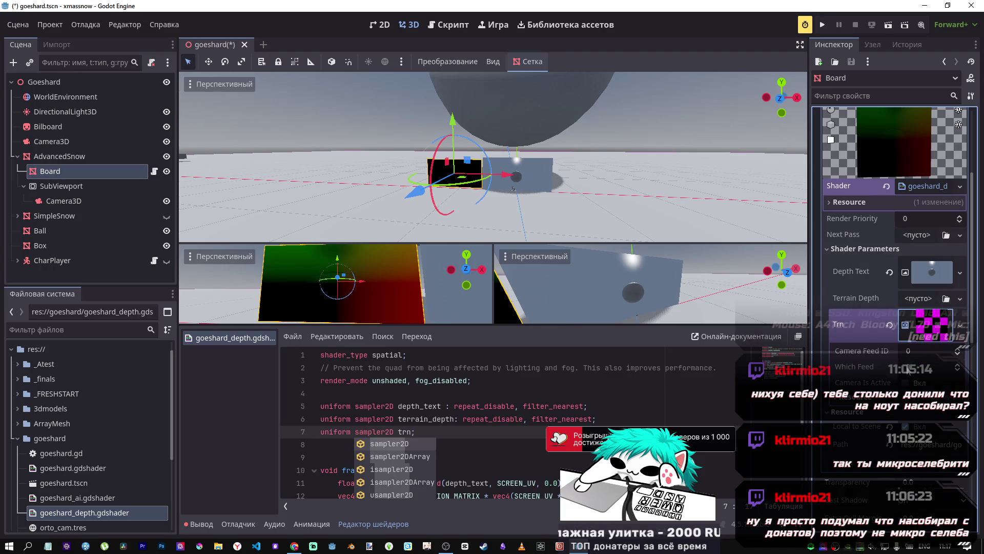
left_click(957, 350)
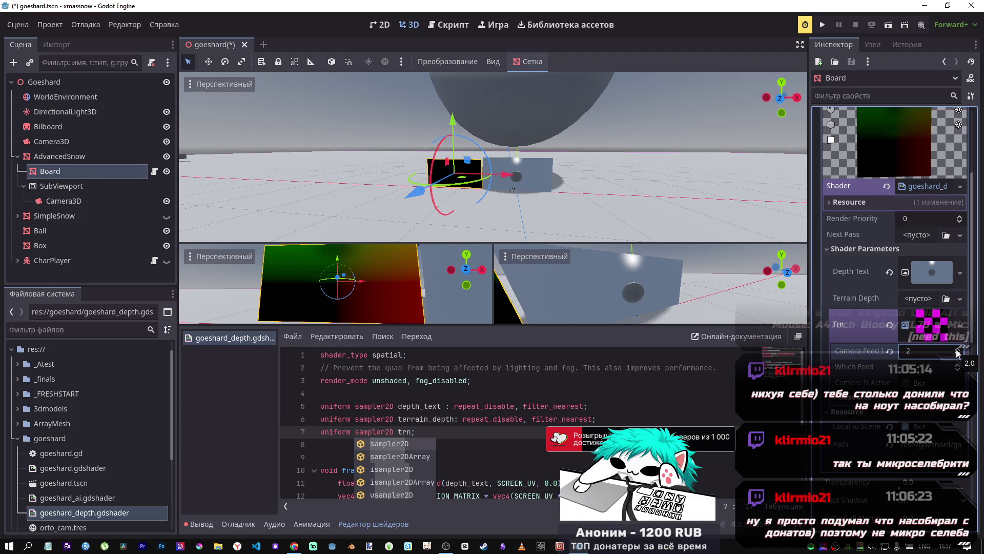
left_click(958, 354)
left_click(958, 353)
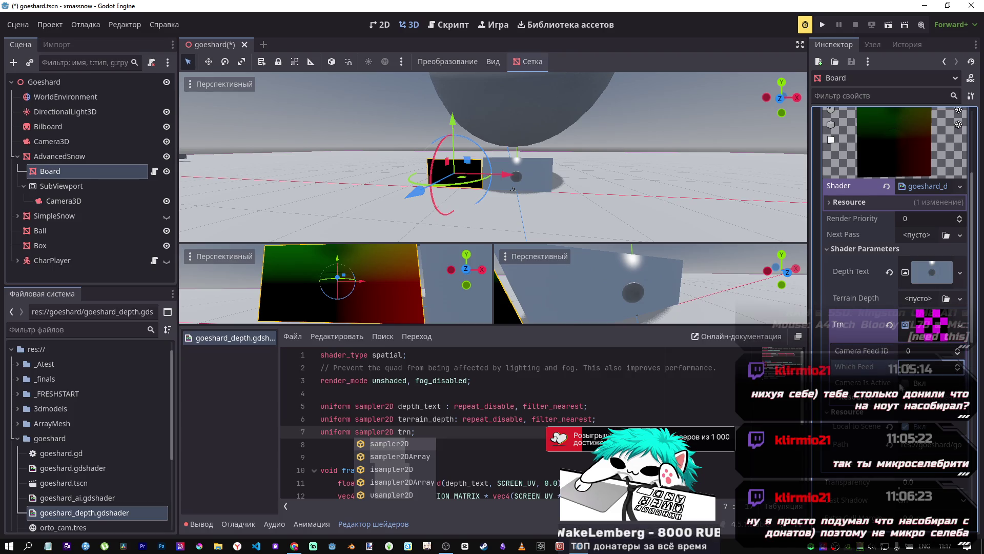
left_click(871, 396)
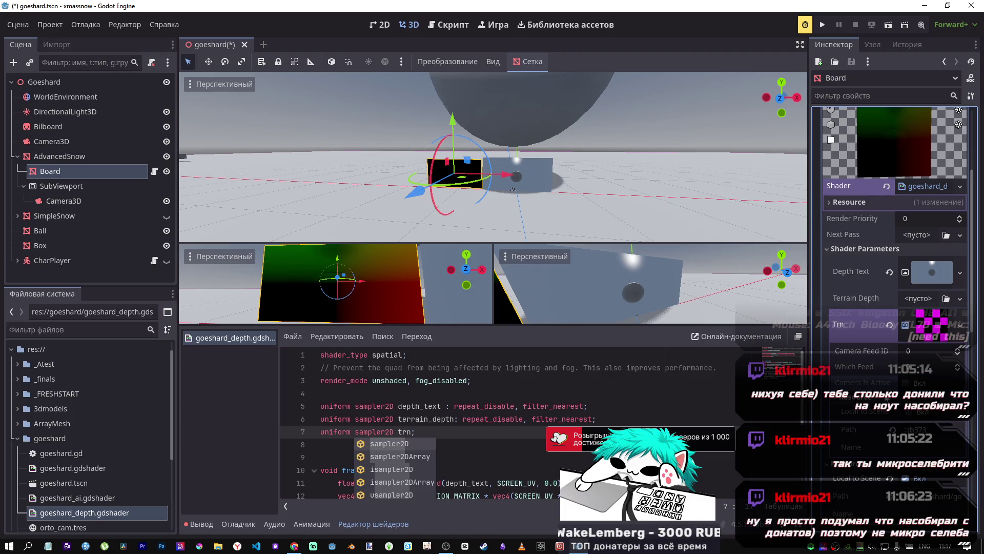
left_click(851, 397)
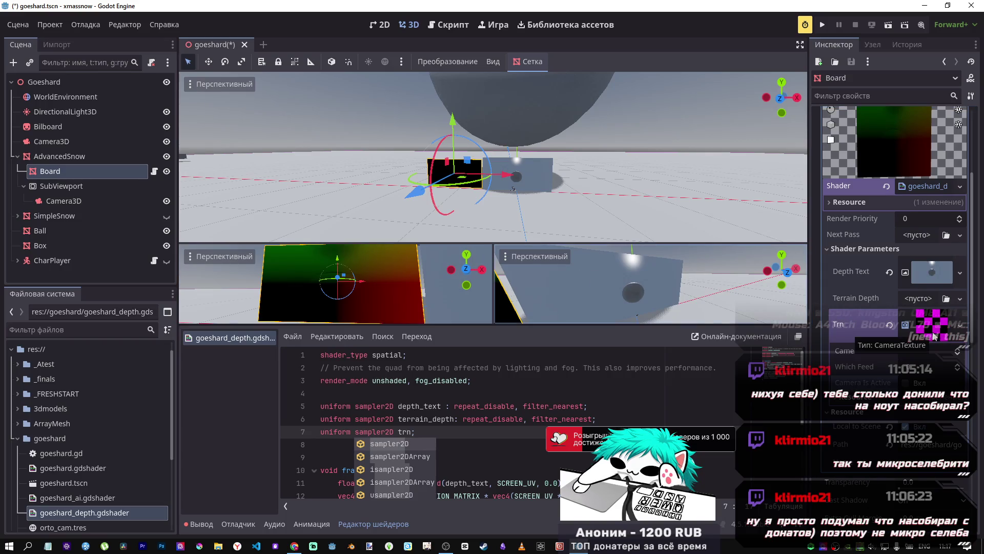
Step: Reassign a fresh CameraTexture to Trn and set its Camera Feed ID to 2
left_click(961, 327)
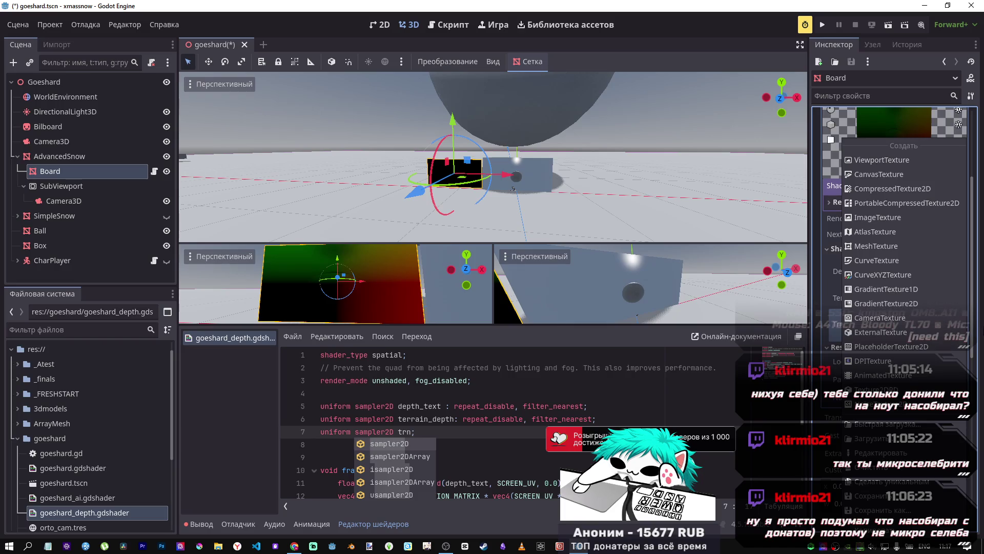
left_click(879, 318)
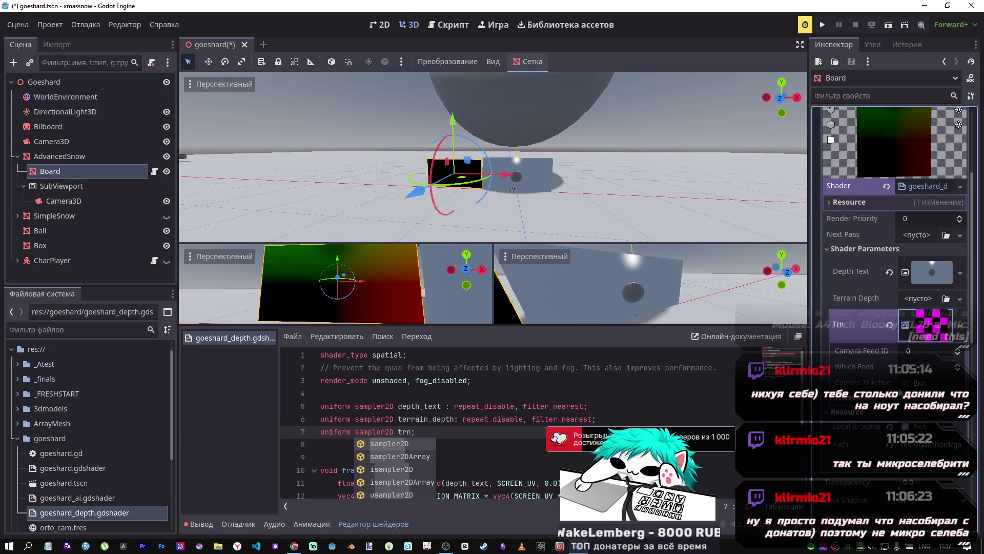
left_click(923, 332)
left_click(923, 332)
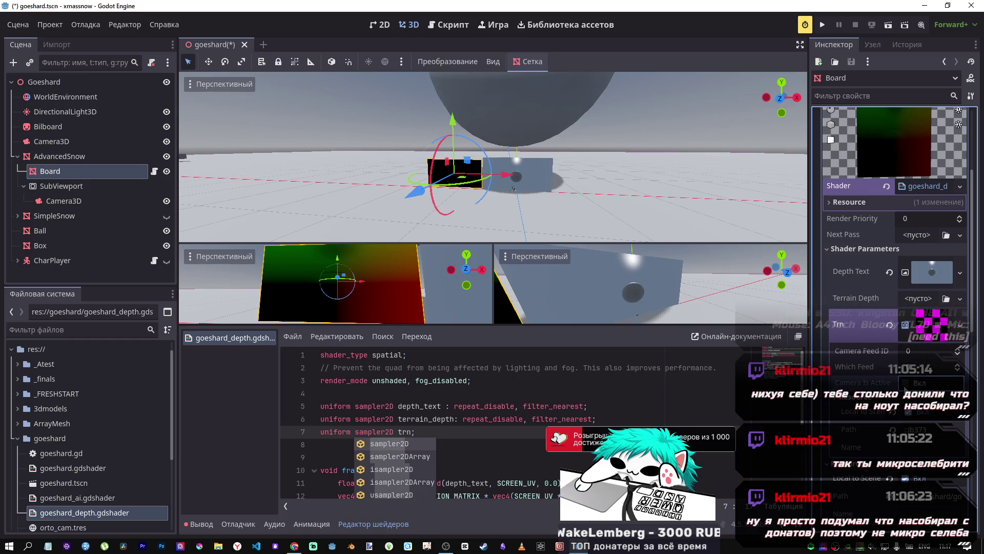
double_click(958, 349)
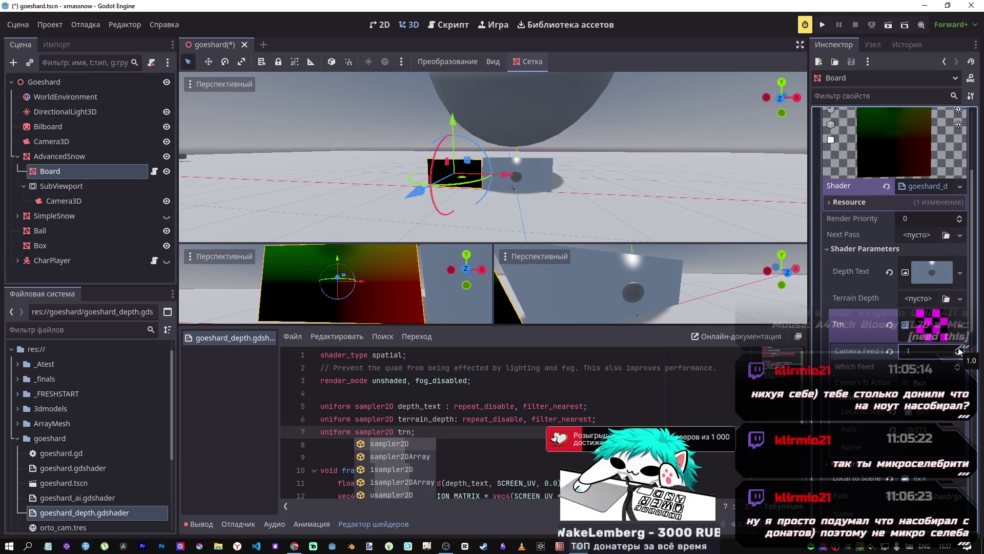
left_click(941, 328)
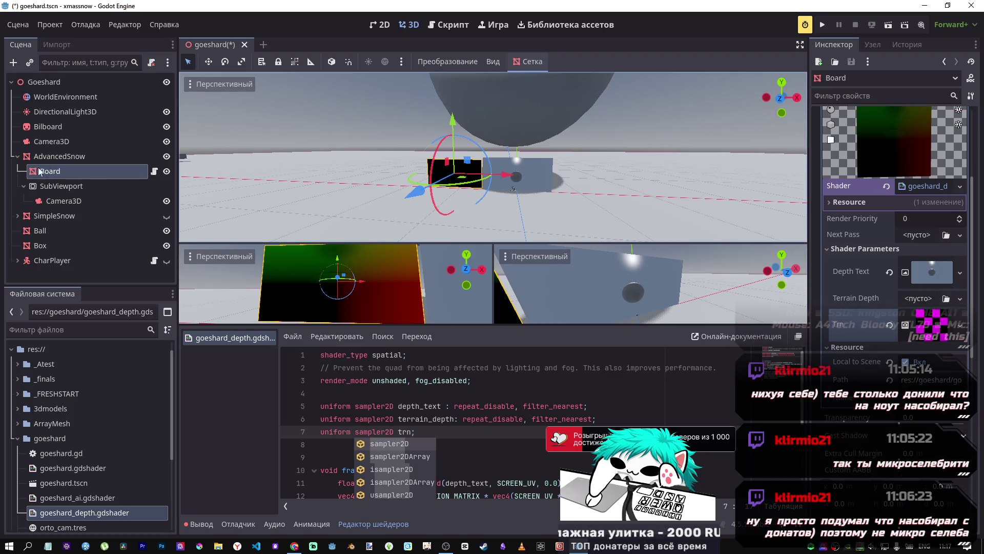
Step: Rename the Camera3D node under Goeshard to 'Terrain'
right_click(48, 143)
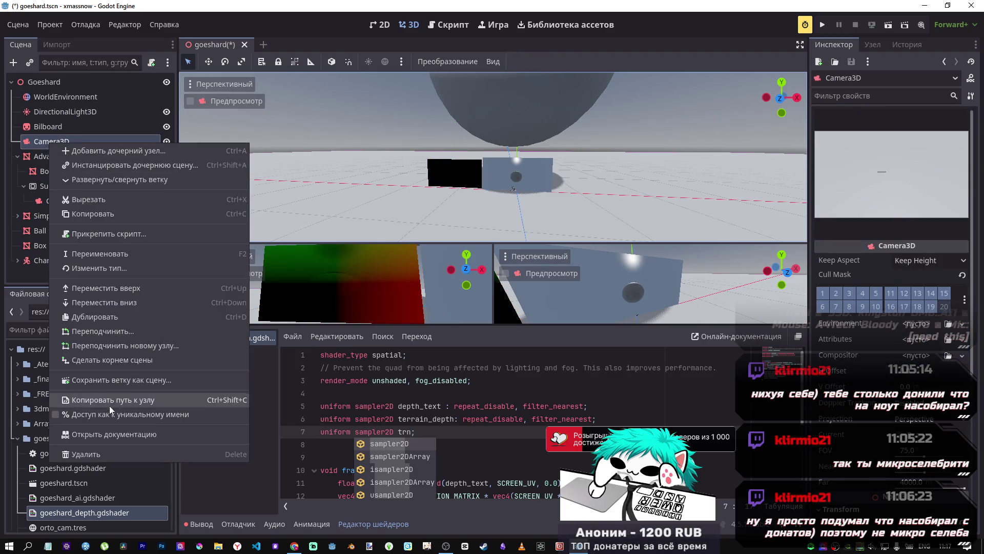
left_click(118, 253)
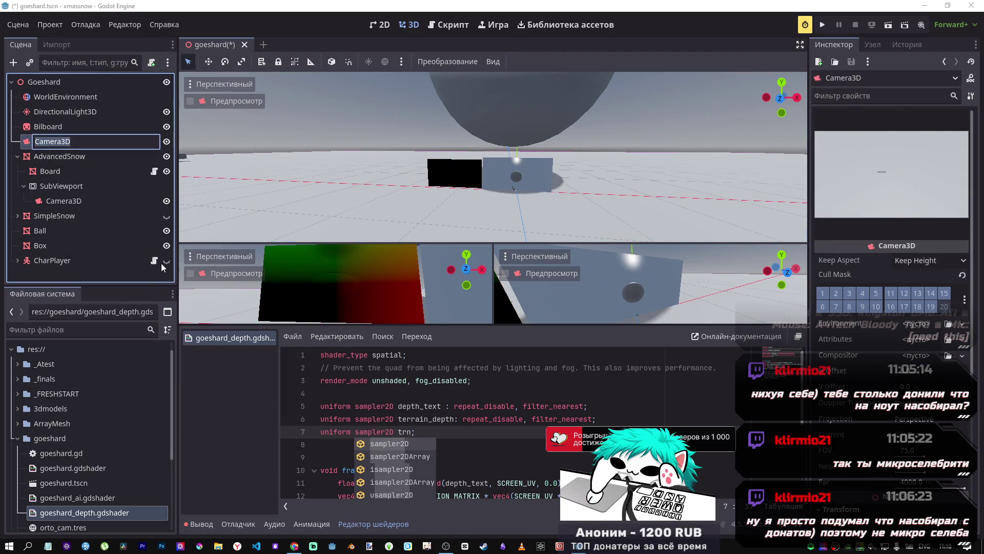
type("Terrai")
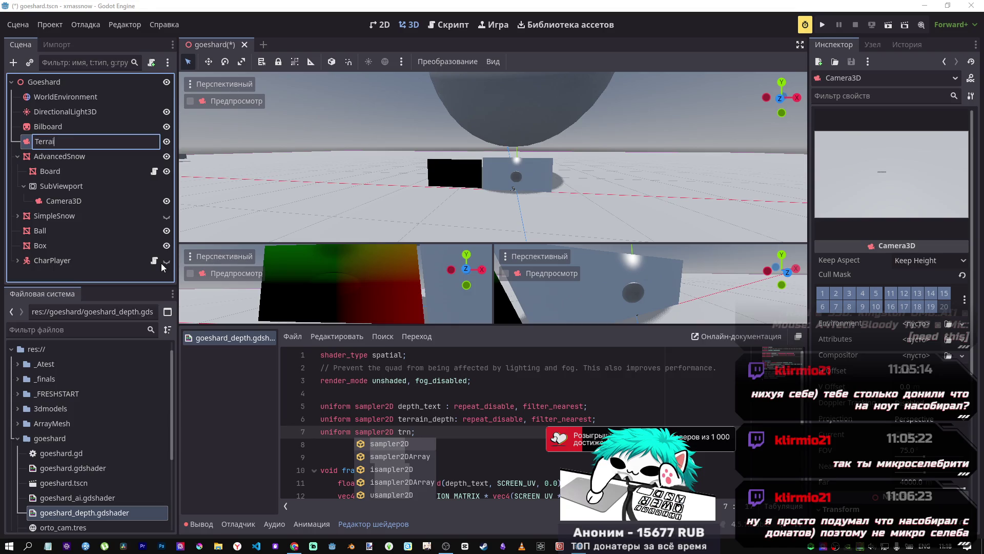
key("Return")
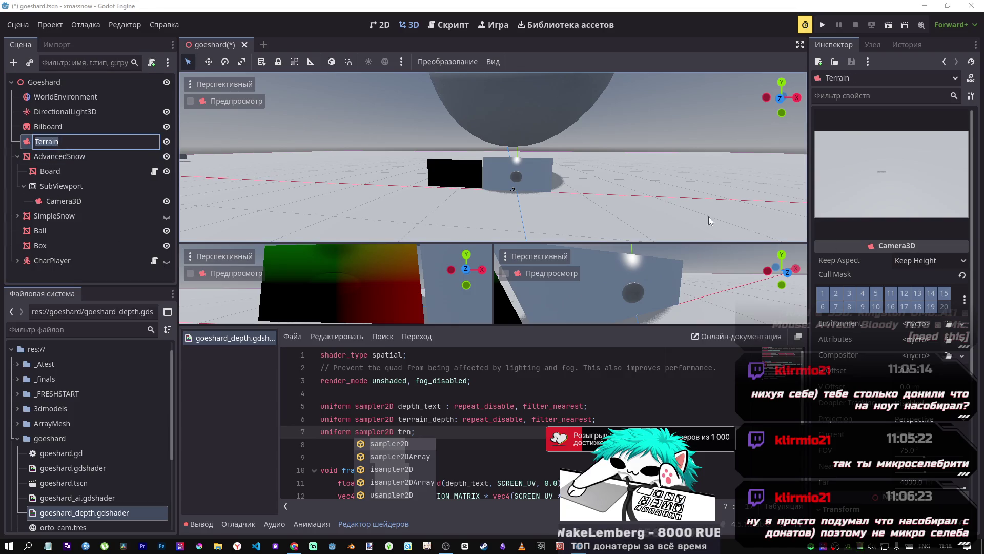
scroll(873, 435, "down", 3)
scroll(873, 434, "up", 3)
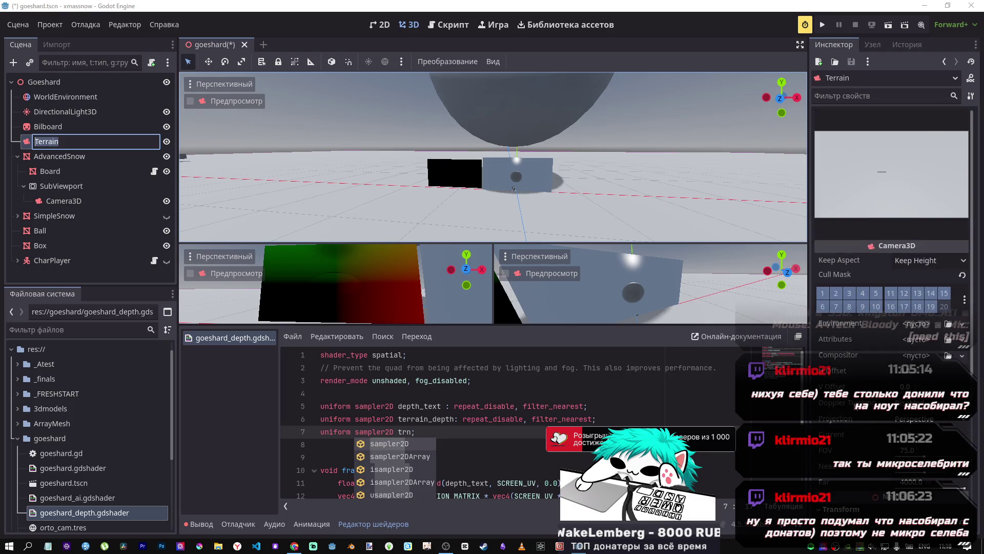
scroll(849, 350, "down", 7)
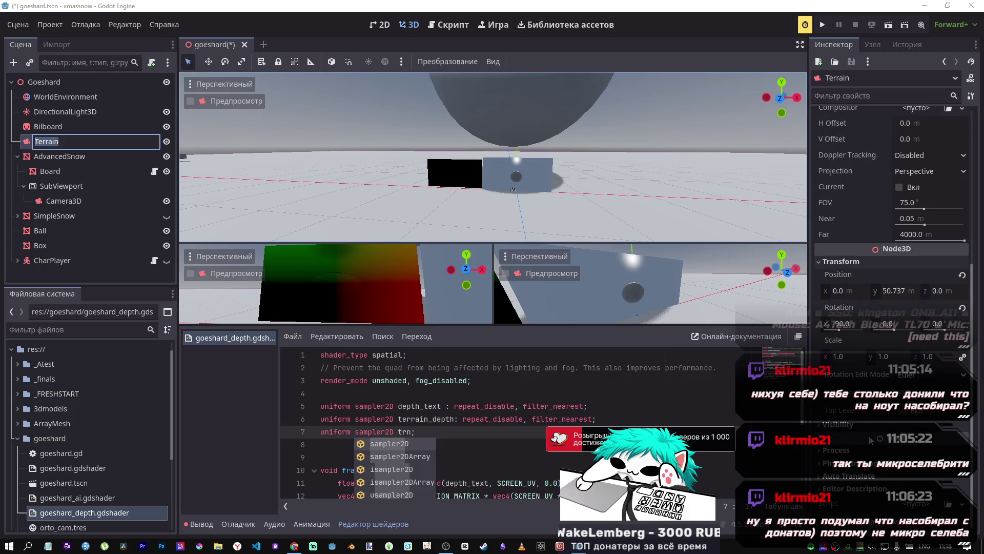
left_click(863, 440)
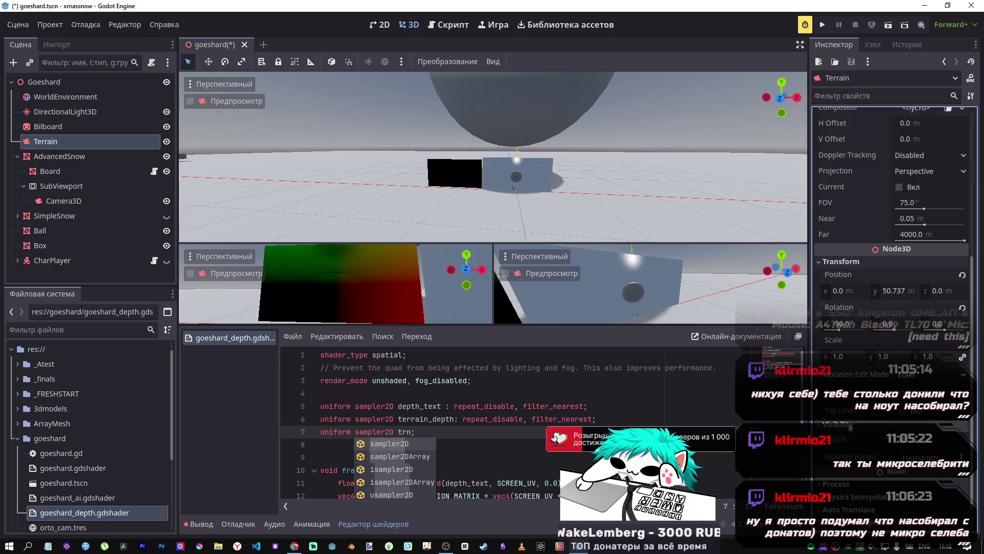
scroll(866, 359, "up", 7)
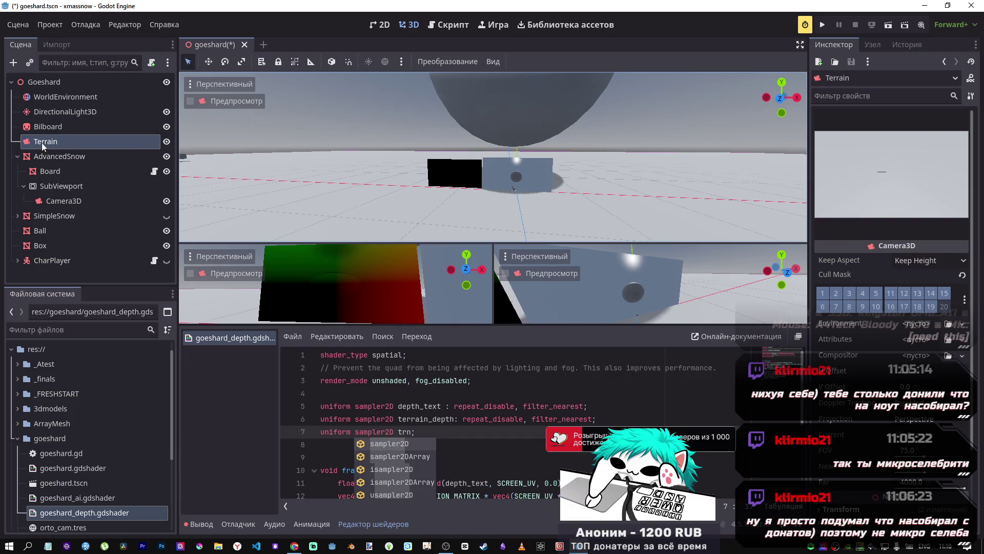
Step: Select Board to show its Depth Text, Terrain Depth and Trn shader parameters
right_click(41, 143)
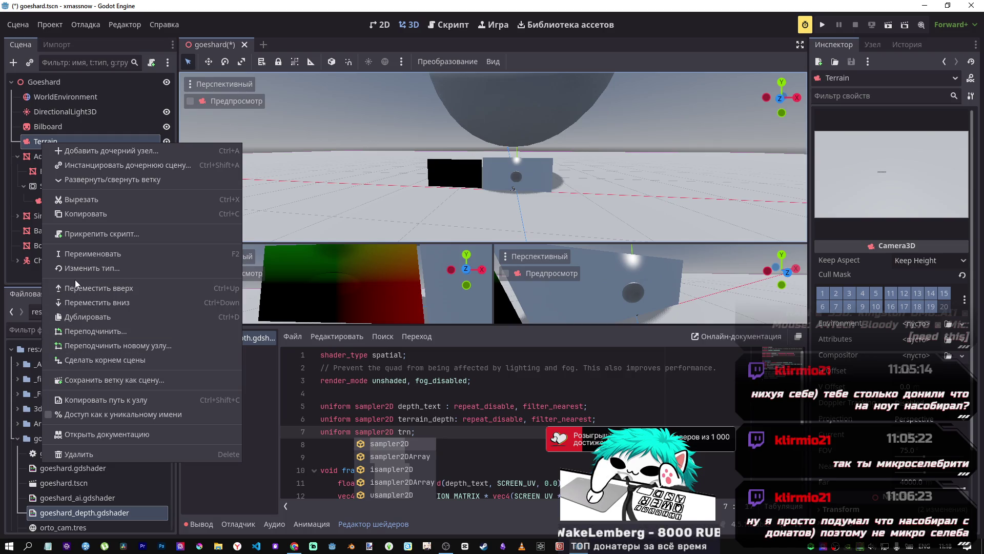
key("Escape")
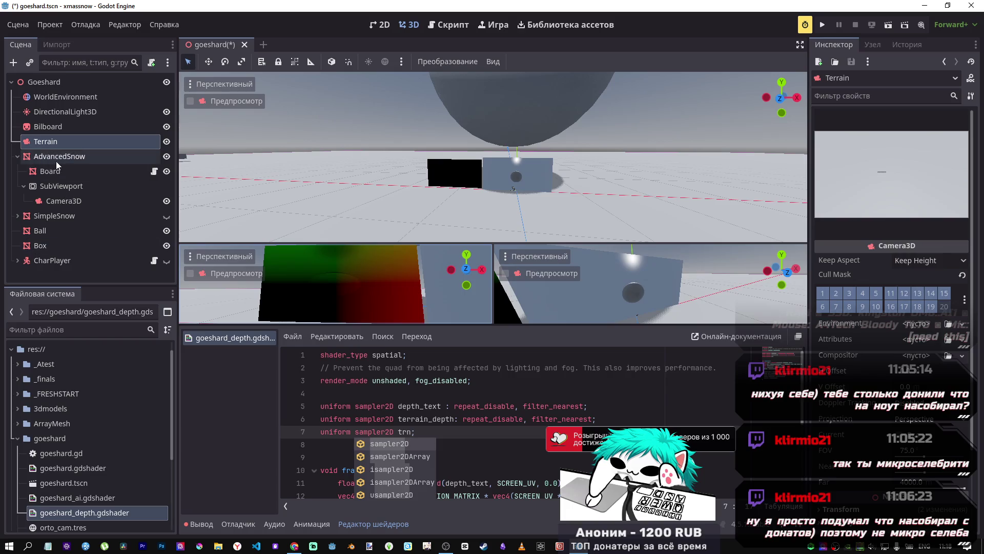
left_click(61, 186)
left_click(61, 138)
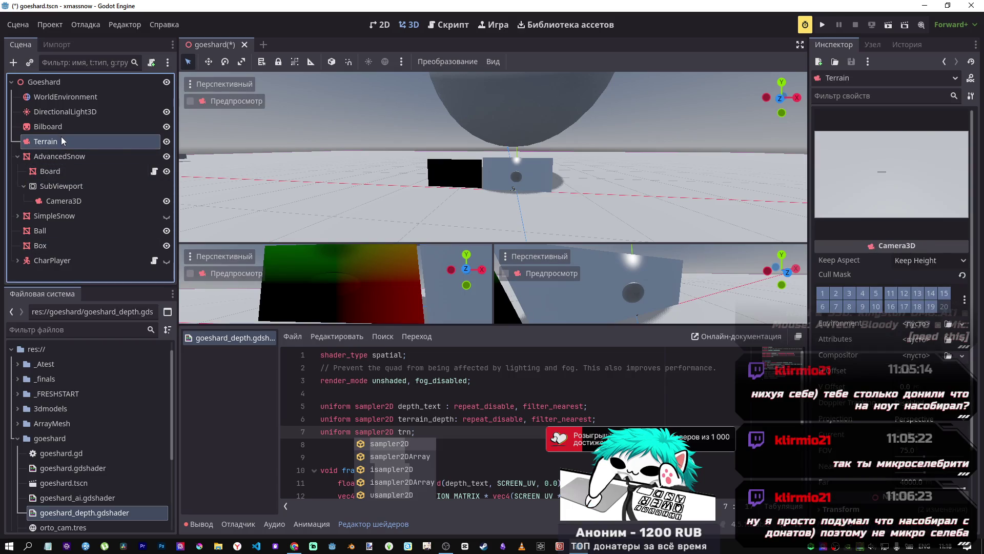
left_click(77, 169)
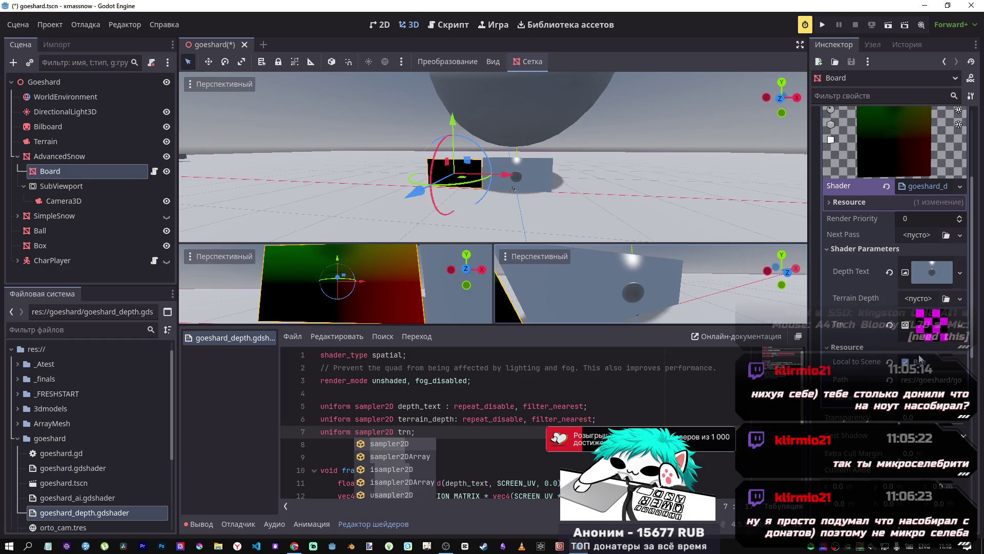
Step: Expand Trn's CameraTexture and open the help for its Camera Feed Id property
left_click(933, 324)
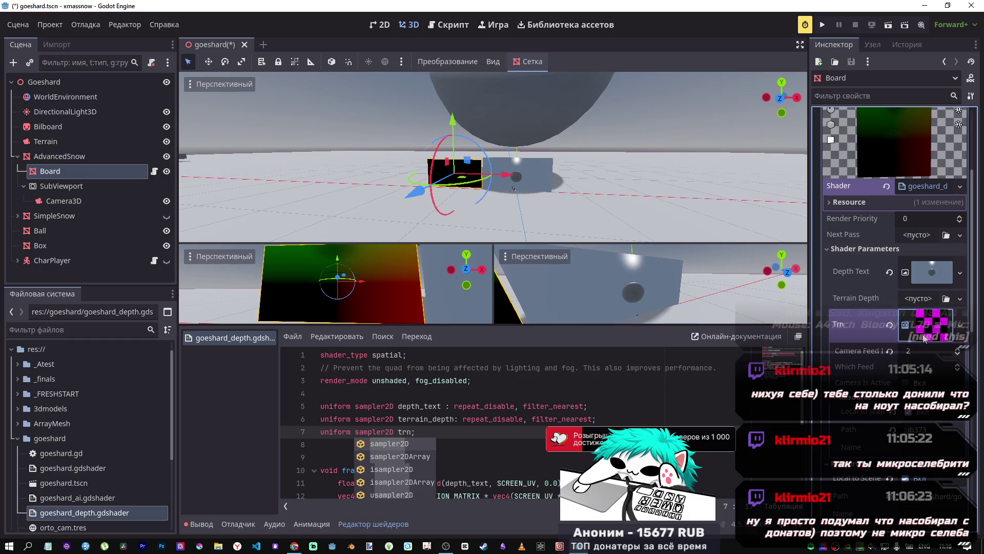
left_click(878, 357)
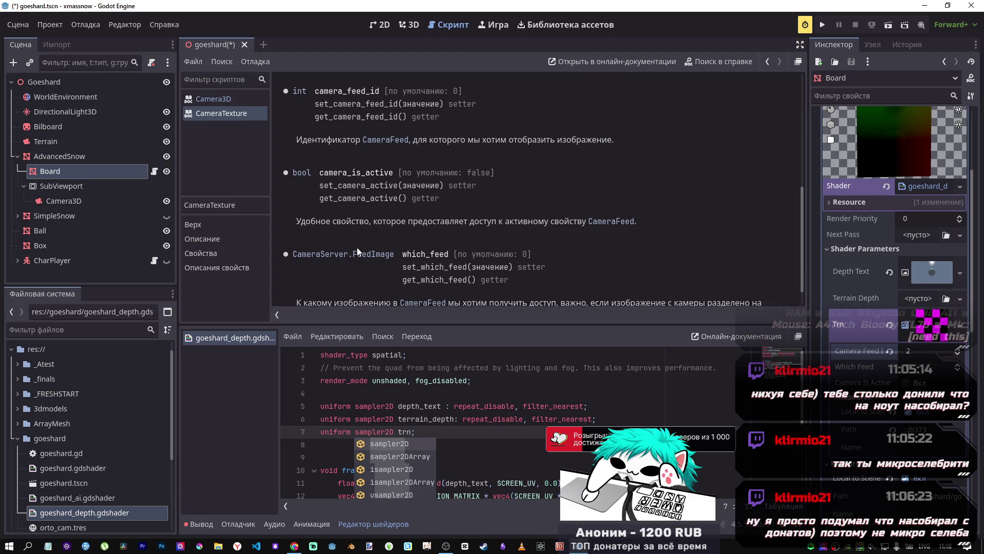
Step: Open the CameraFeed class reference and read down to its FeedDataType enumeration
scroll(358, 244, "down", 1)
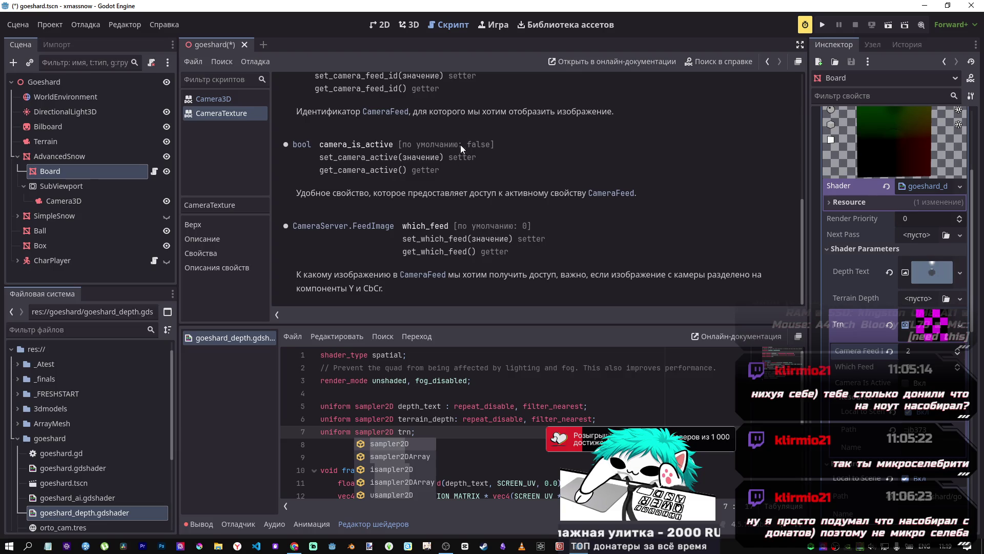
left_click(395, 111)
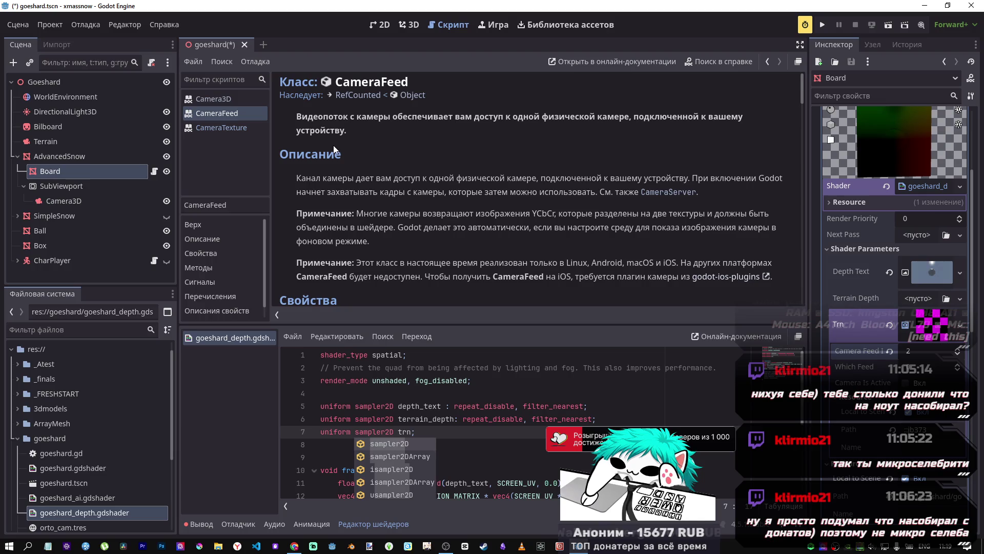
scroll(333, 149, "down", 3)
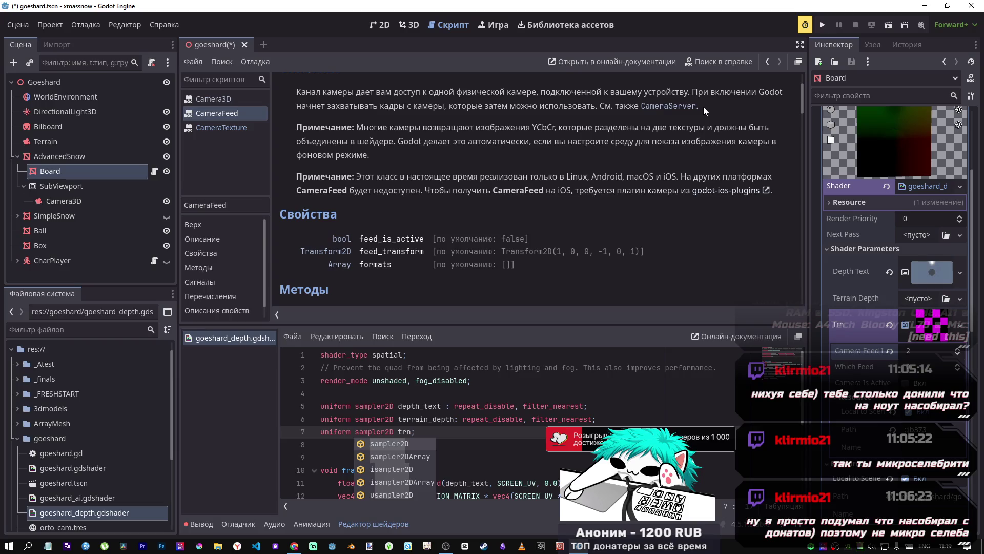
scroll(548, 128, "up", 1)
scroll(546, 127, "down", 2)
scroll(394, 210, "down", 4)
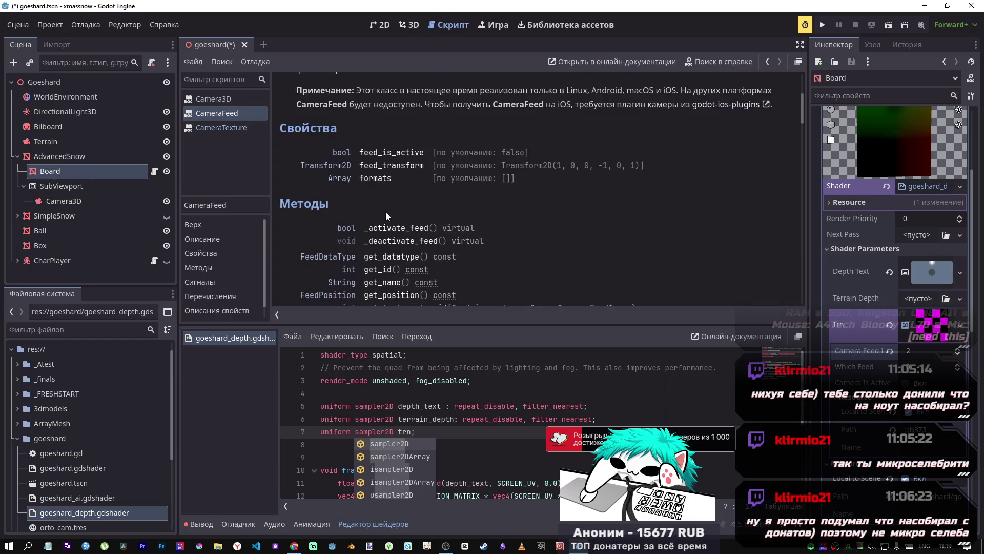
scroll(400, 233, "up", 3)
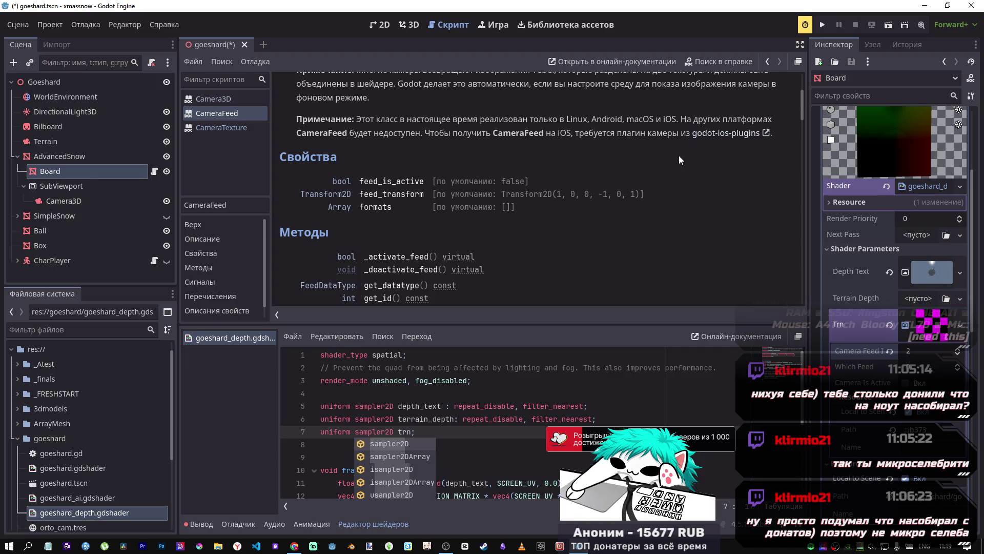
scroll(538, 224, "down", 1)
scroll(473, 205, "down", 4)
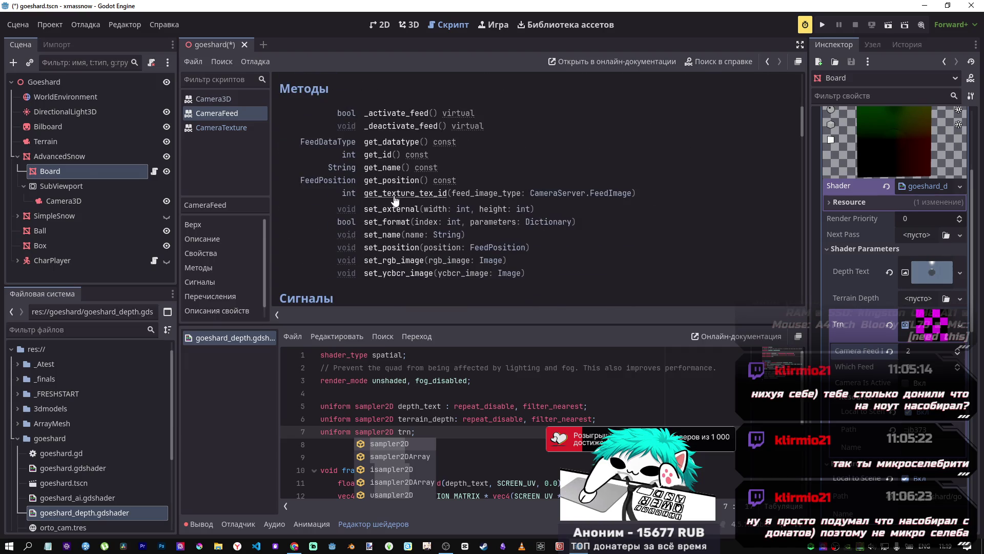
scroll(433, 234, "down", 8)
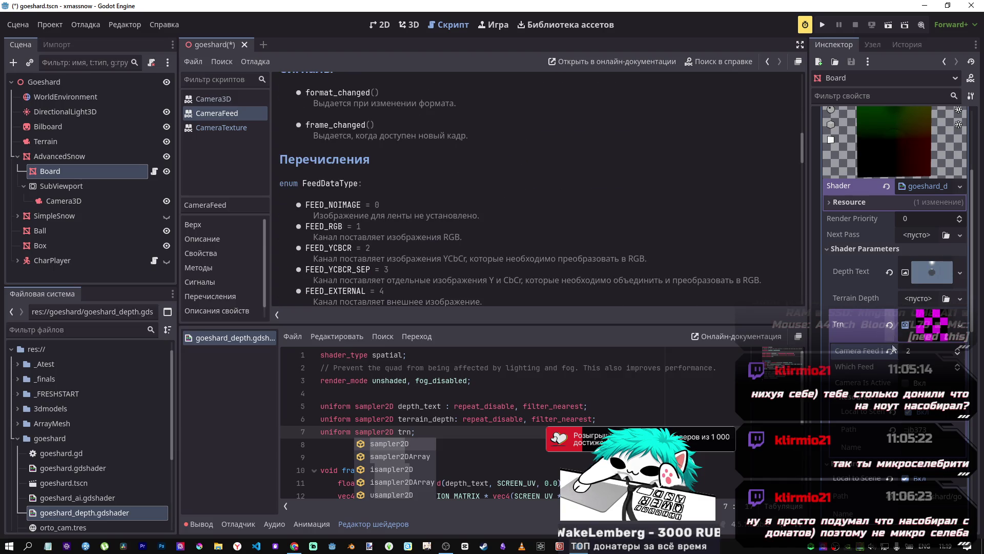
mouse_move(892, 358)
Step: Make Trn a new ViewportTexture, leaving its viewport unchosen for now
right_click(919, 315)
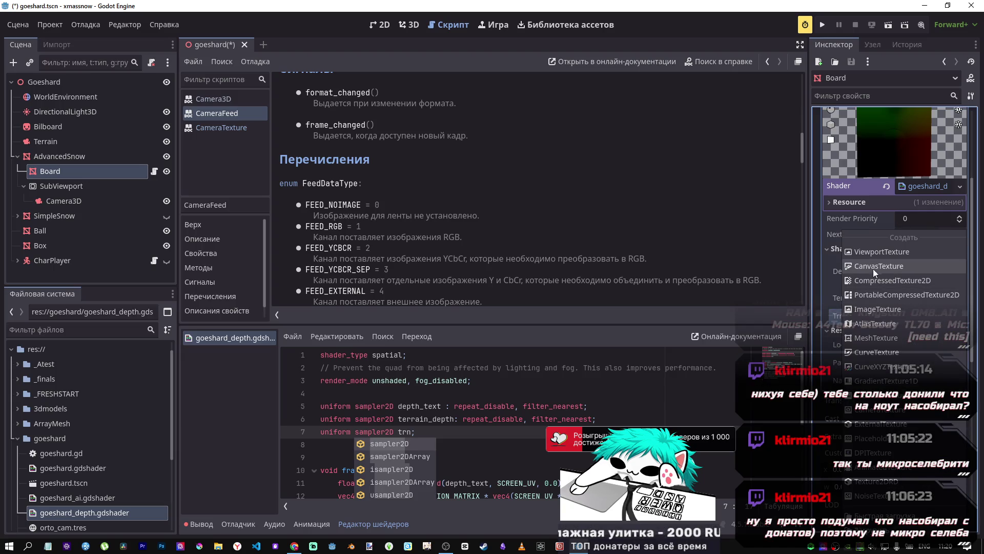
left_click(876, 251)
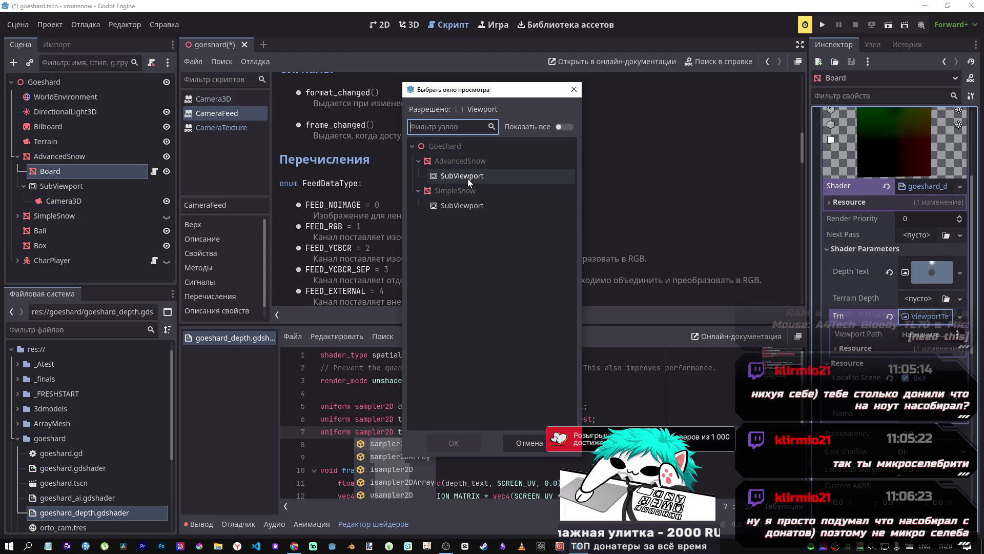
left_click(575, 90)
Step: Add a SubViewport node and move the Terrain camera inside it
left_click(51, 142)
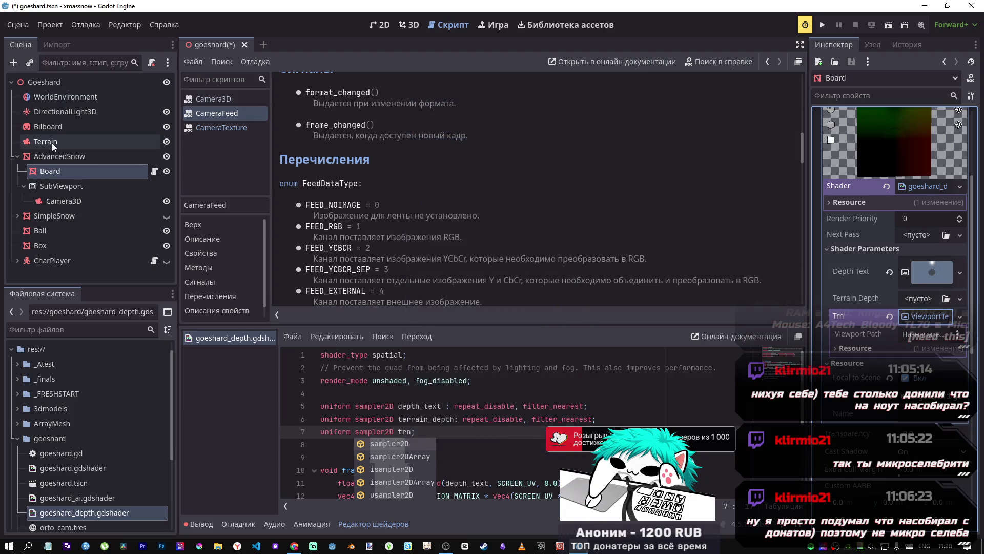
right_click(51, 143)
left_click(101, 146)
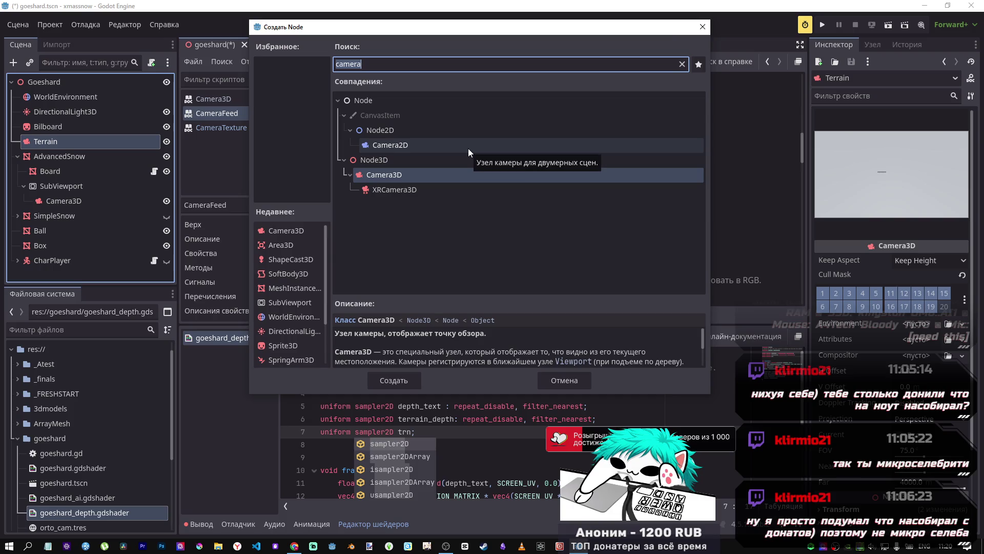
type("viw")
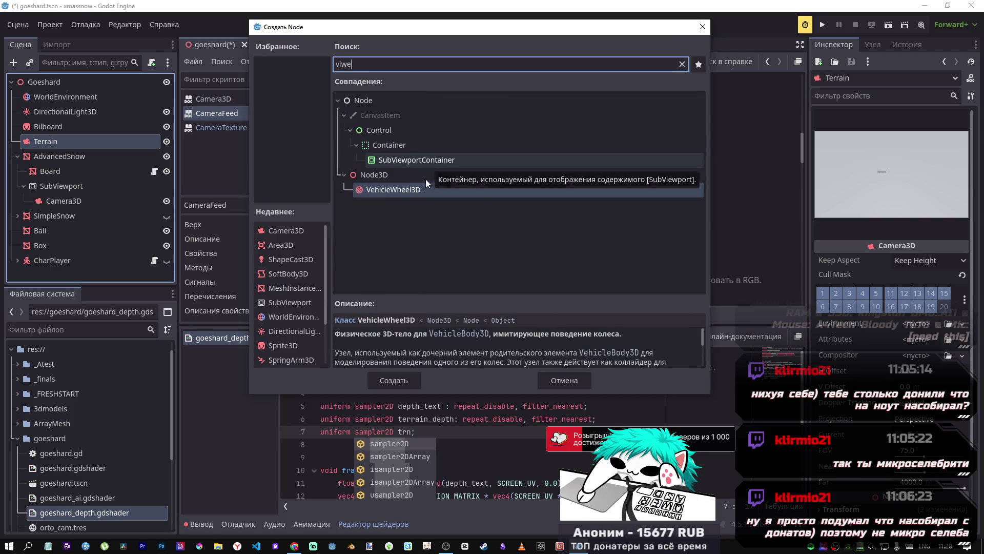
left_click(386, 375)
left_click_drag(57, 156, 60, 134)
left_click_drag(67, 145, 68, 142)
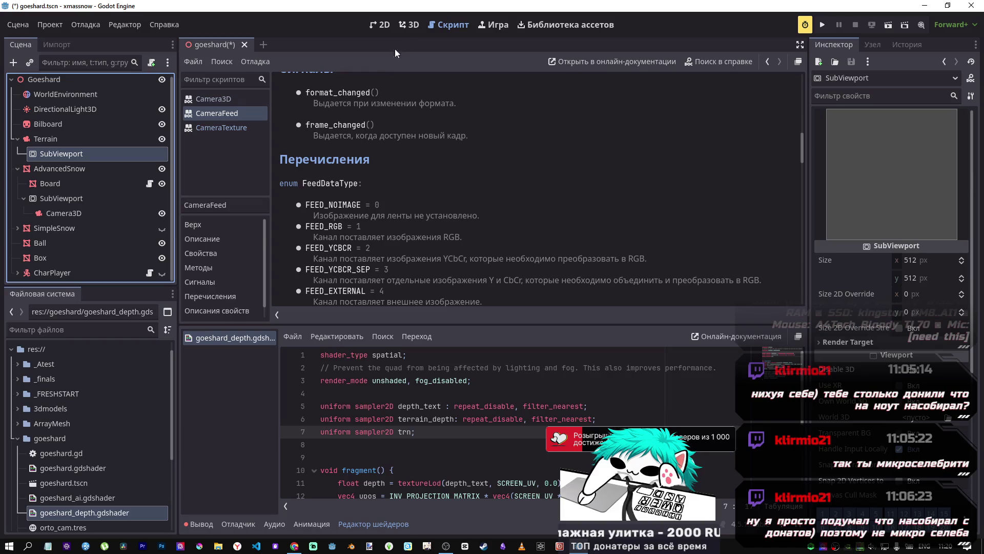
mouse_move(54, 154)
left_mouse_down()
mouse_move(53, 134)
mouse_move(66, 141)
left_mouse_up()
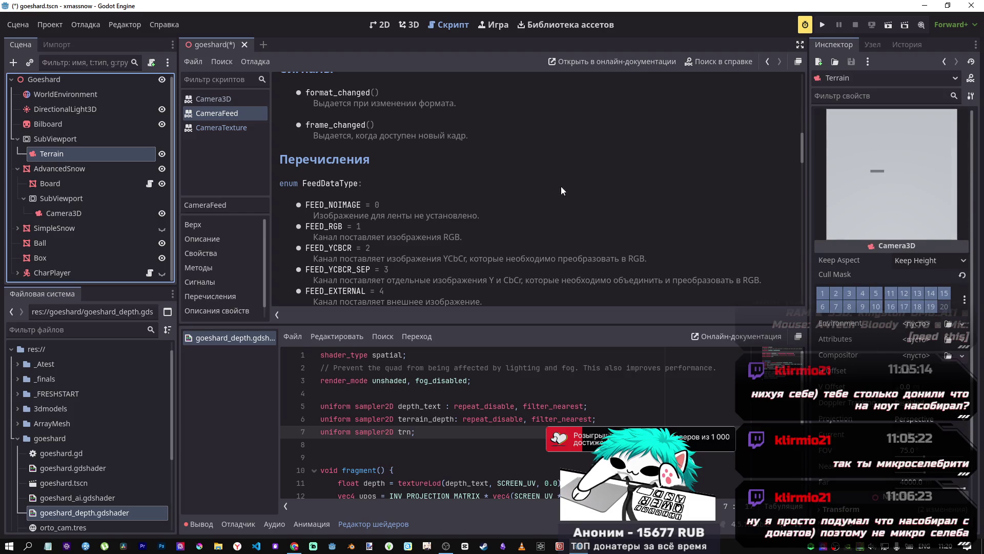
left_click(77, 138)
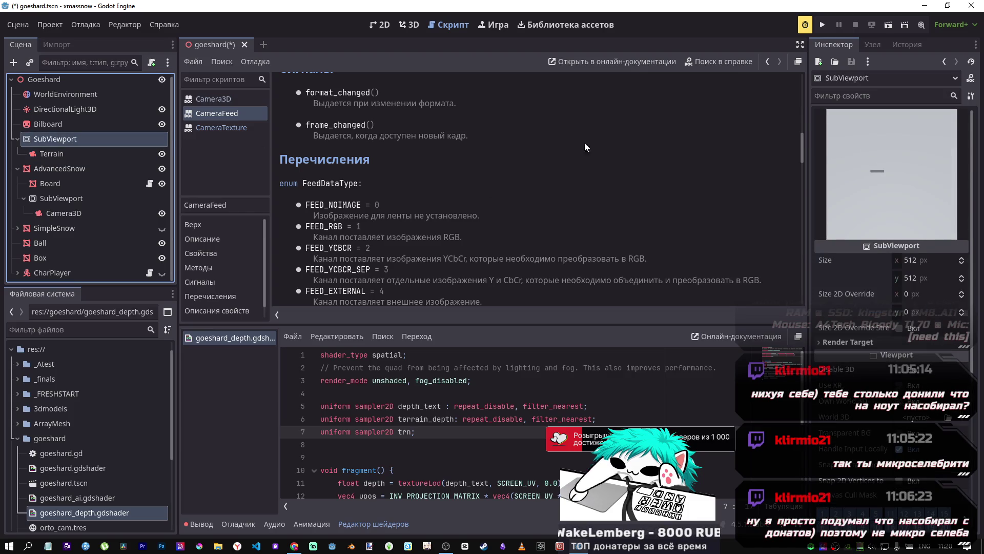
left_click(408, 25)
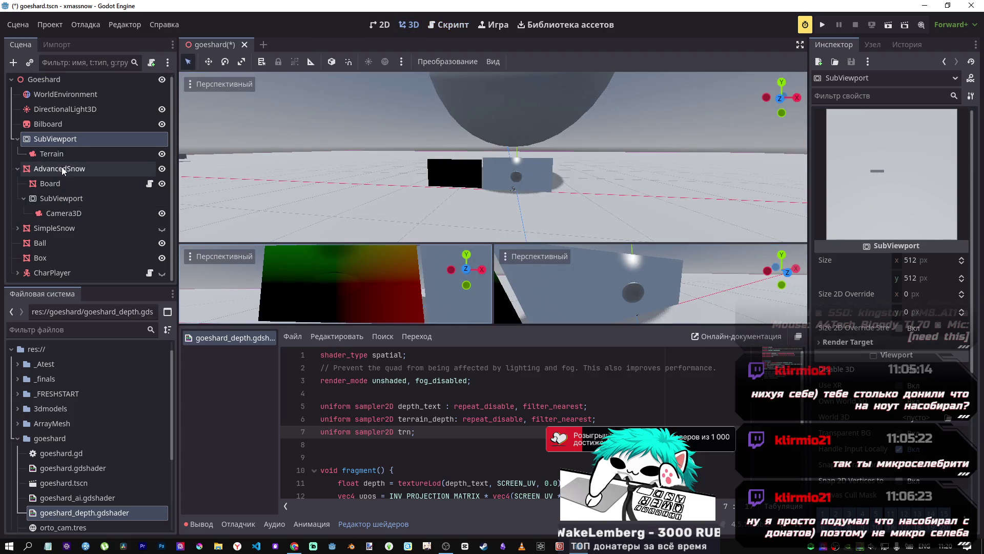
Step: Point Board's Trn viewport texture at the top-level SubViewport, then select the terrain_depth declaration
left_click(56, 183)
left_click(922, 333)
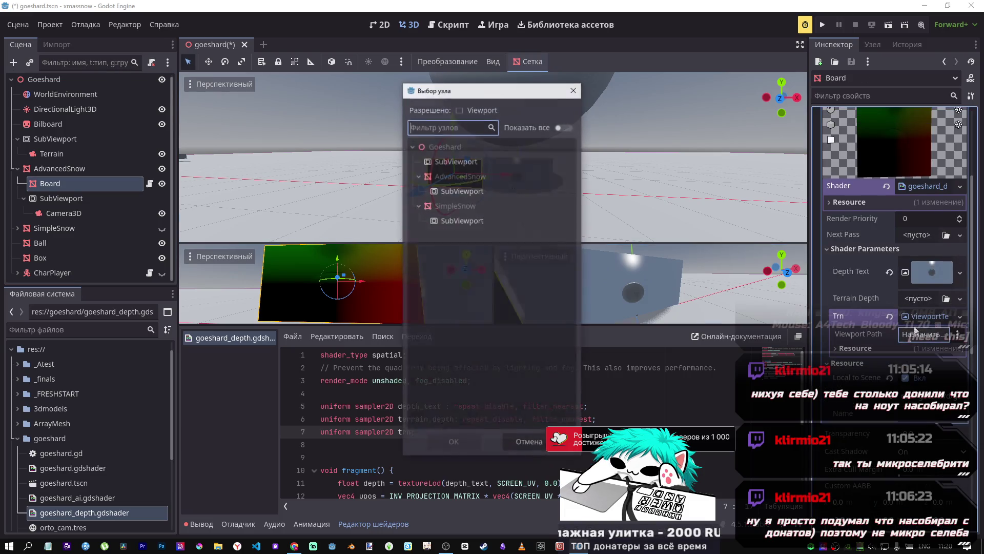
left_click(448, 160)
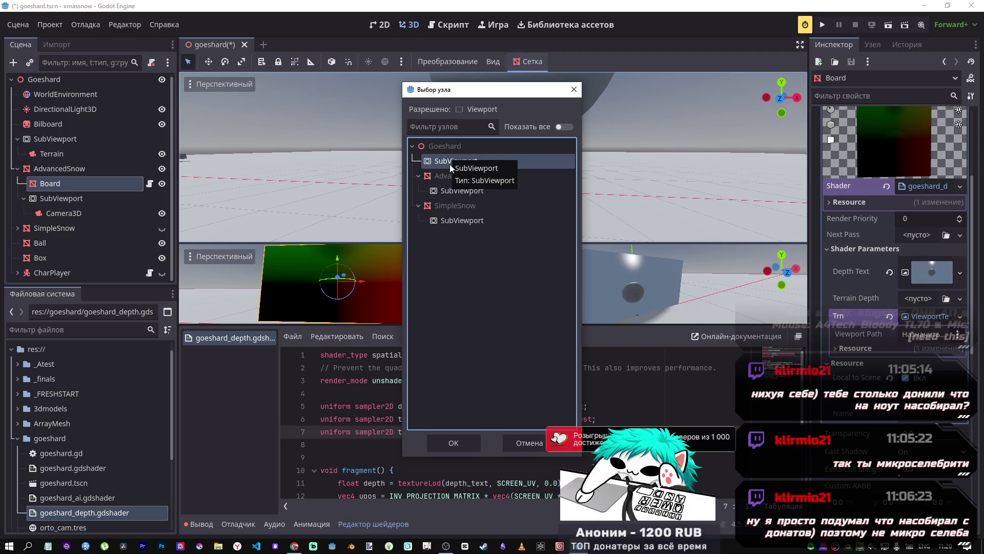
left_click(441, 442)
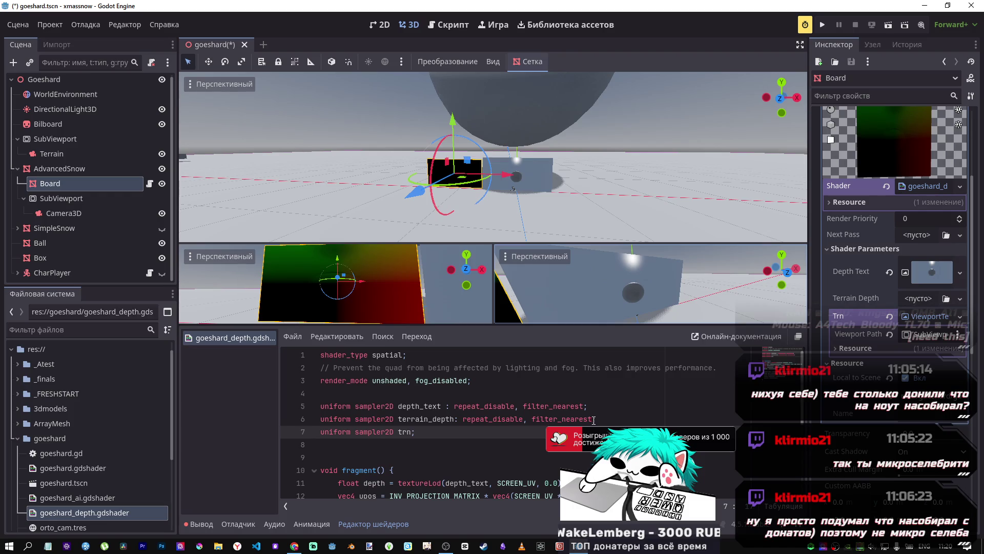
left_click_drag(593, 420, 399, 419)
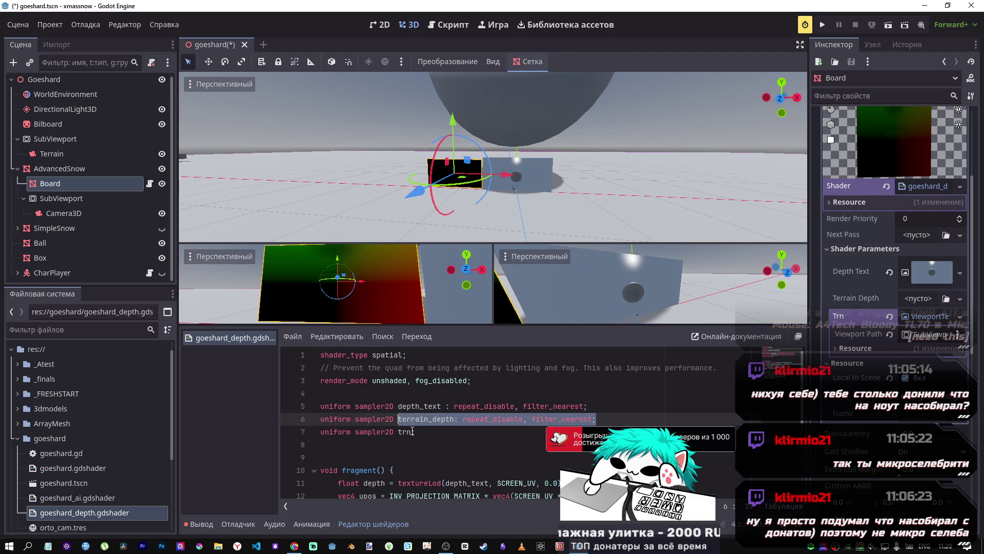
Step: Replace the trn uniform on line 7 with the terrain_depth declaration and delete the duplicate line
key("ctrl+c")
double_click(413, 431)
key("ctrl+v")
triple_click(578, 421)
key("BackSpace")
left_click(458, 418)
key("BackSpace")
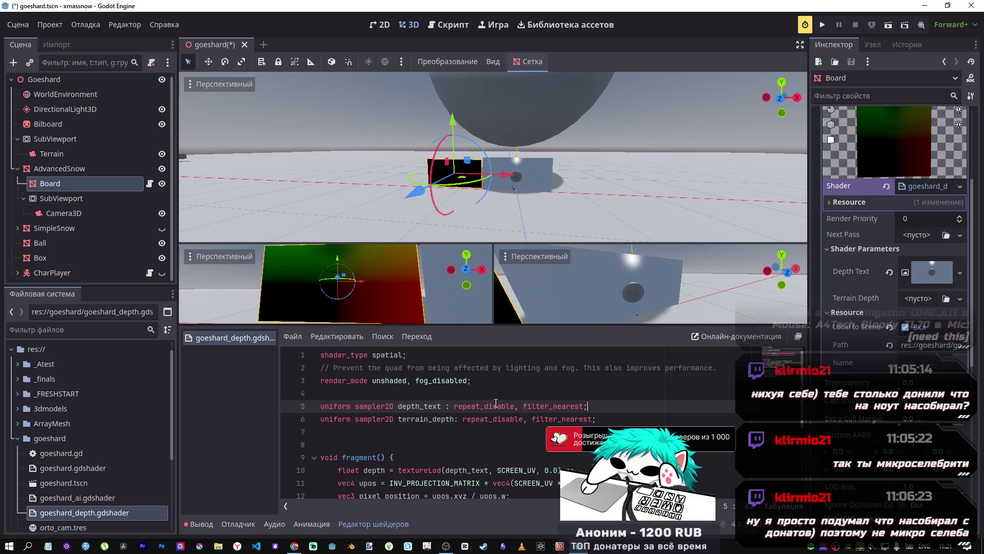
Step: Give Terrain Depth a ViewportTexture sourced from the SubViewport
left_click(921, 298)
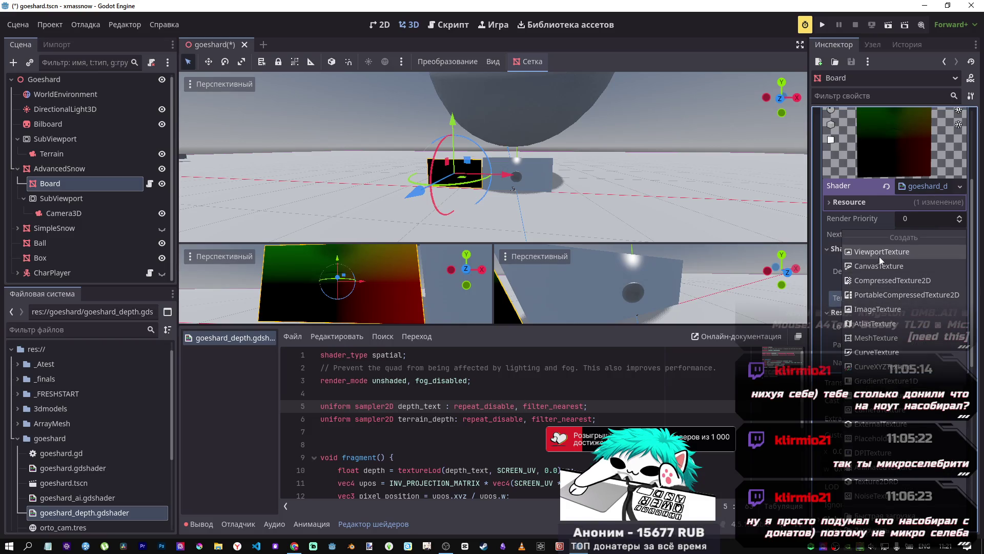
left_click(878, 256)
left_click(456, 161)
left_click(453, 441)
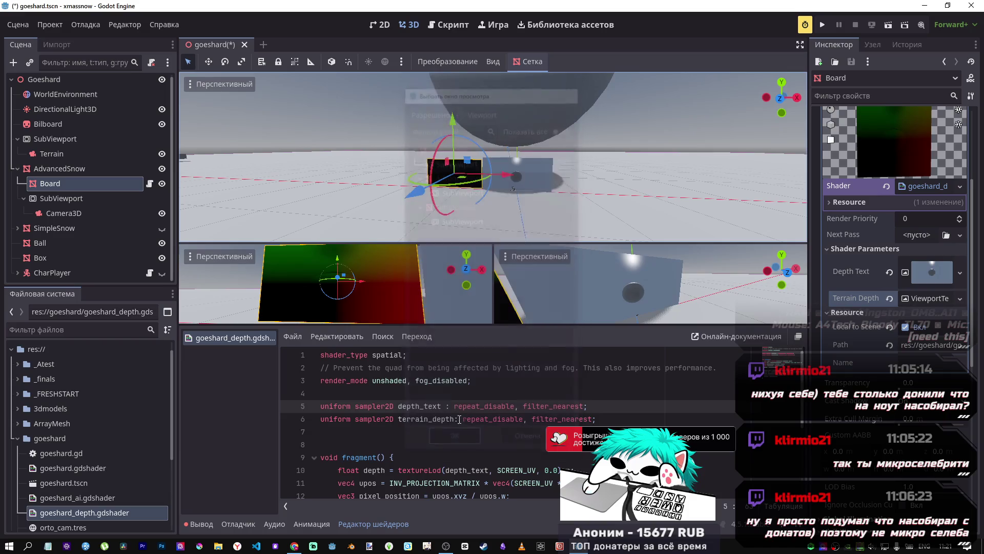
scroll(358, 408, "down", 4)
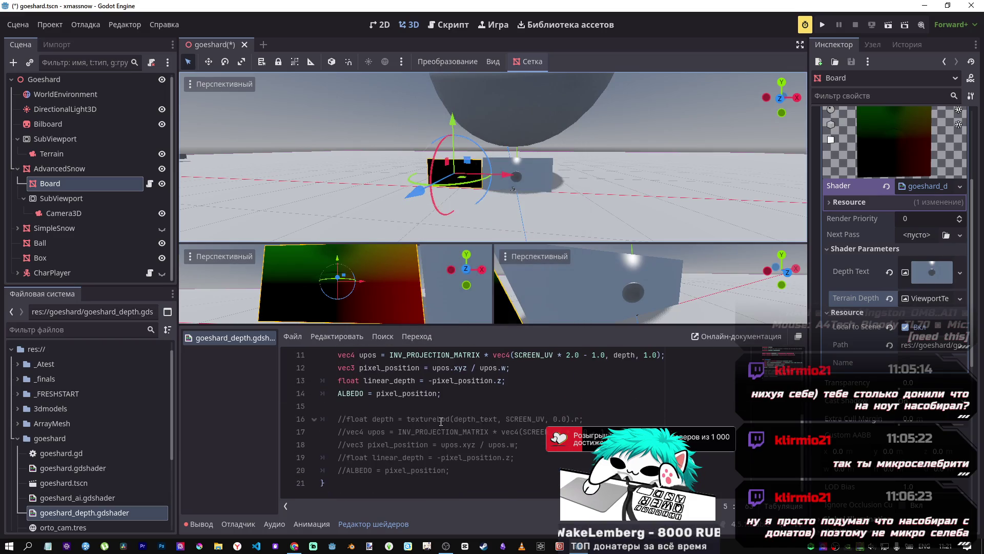
scroll(441, 418, "up", 3)
scroll(425, 404, "down", 3)
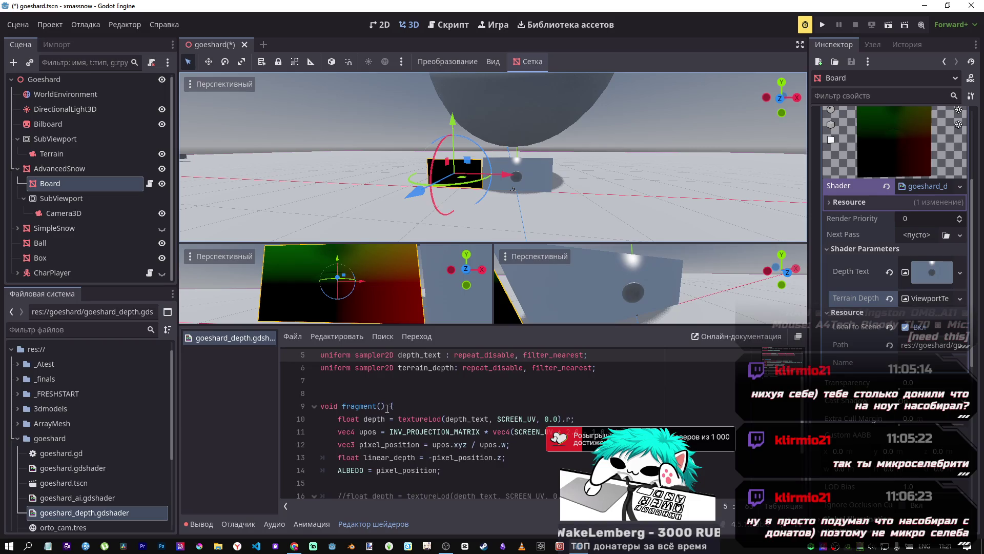
Step: Uncomment line 16 as depth_terrain and rename upos on line 17 to upos_t
left_click(404, 424)
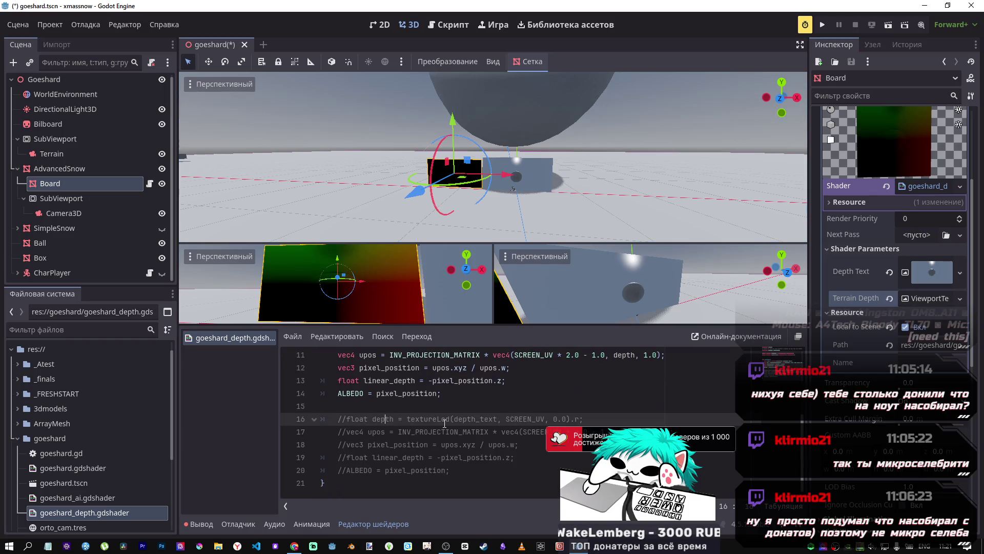
key("ctrl+k")
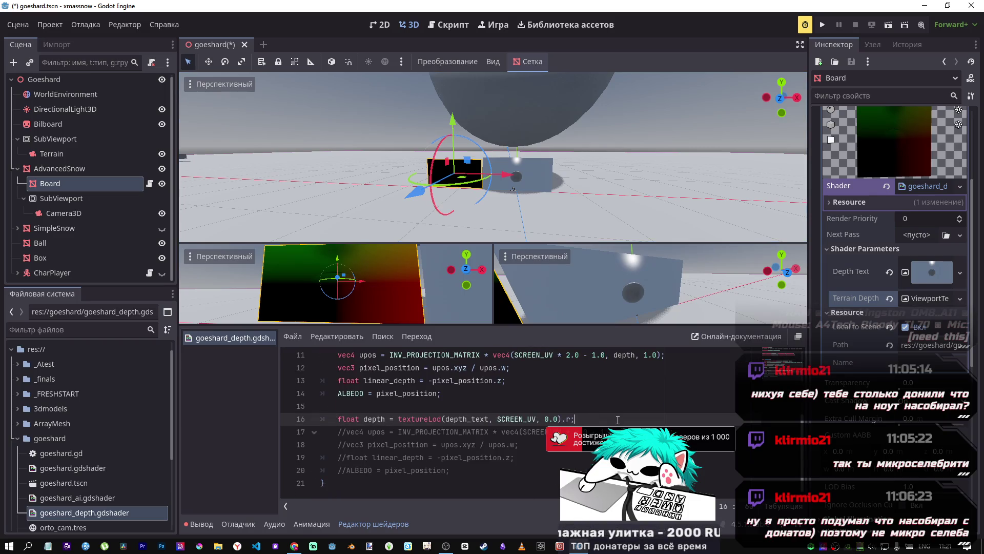
type("_terrain")
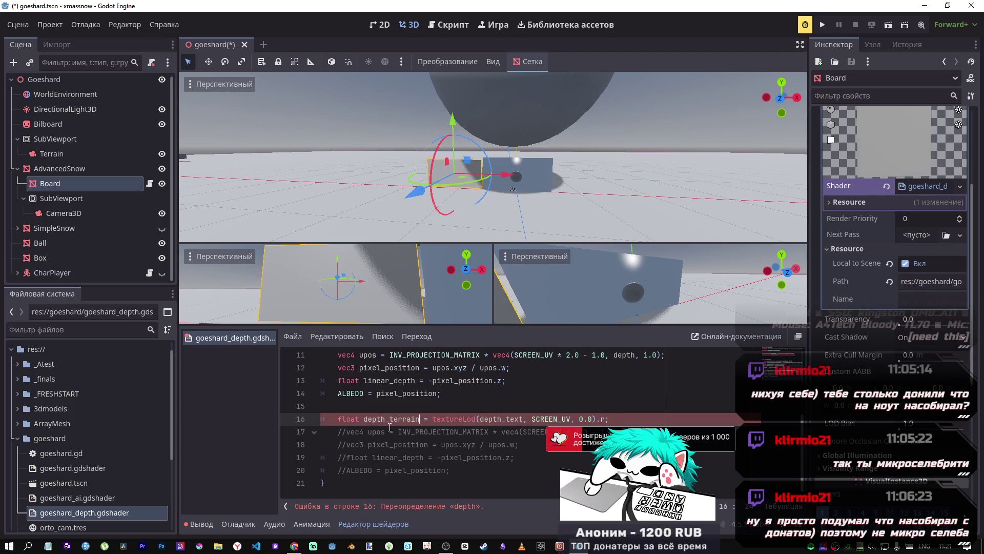
left_click(459, 418)
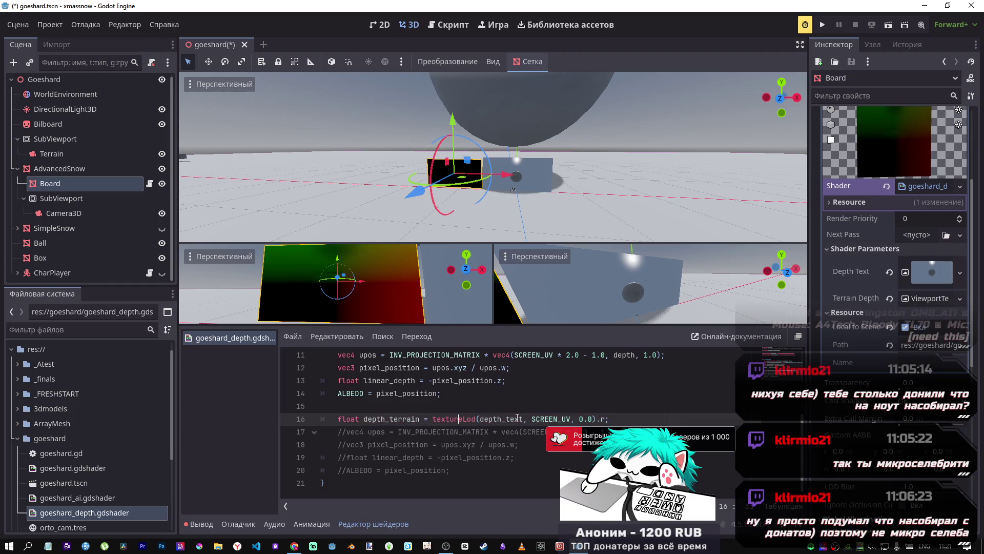
left_click_drag(523, 418, 511, 418)
type("errain")
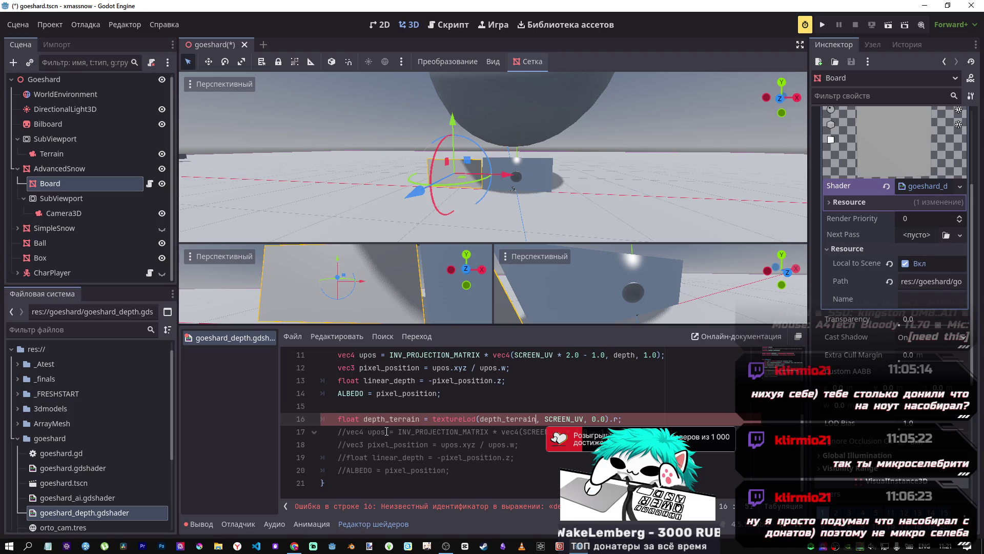
left_click(386, 431)
type("_t")
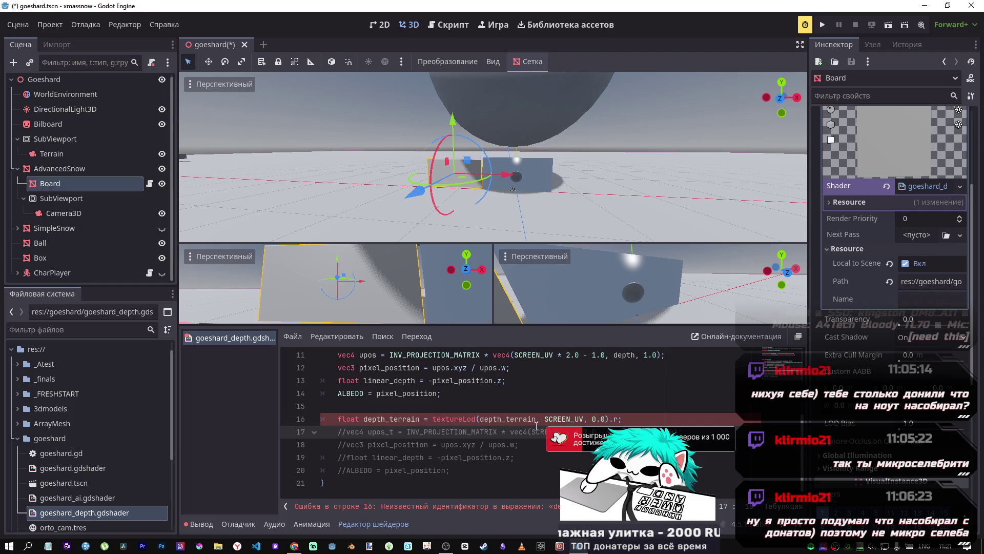
Step: Make line 16 sample the terrain_depth uniform instead of the old texture argument
scroll(536, 426, "up", 5)
left_click_drag(398, 409, 454, 410)
key("ctrl+c")
scroll(453, 413, "down", 5)
double_click(512, 419)
key("ctrl+v")
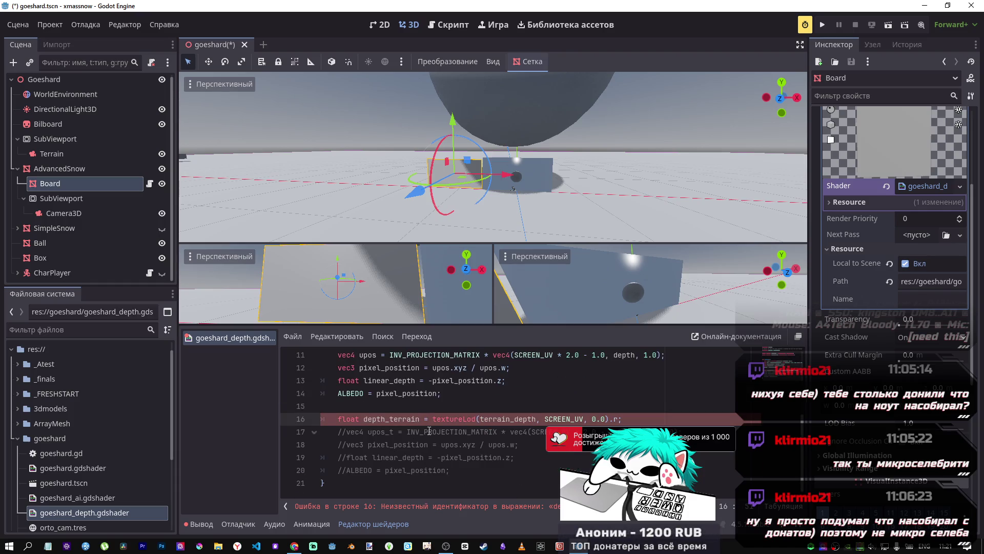
left_click(398, 432)
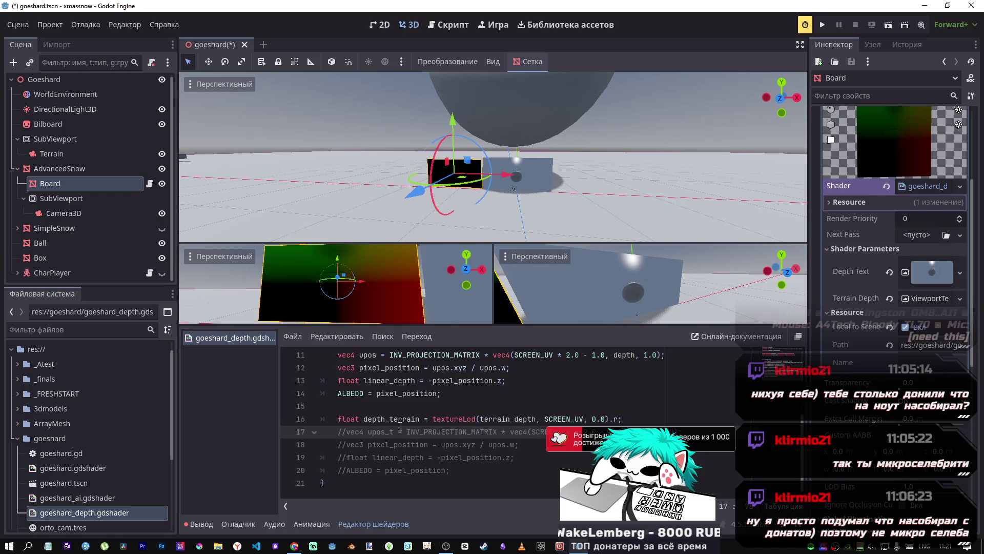
double_click(388, 419)
Step: Rename pixel_position to pixel_position_t on line 18 and linear_depth to linear_depth_t on line 19
left_click(378, 436)
left_click(429, 446)
type("_")
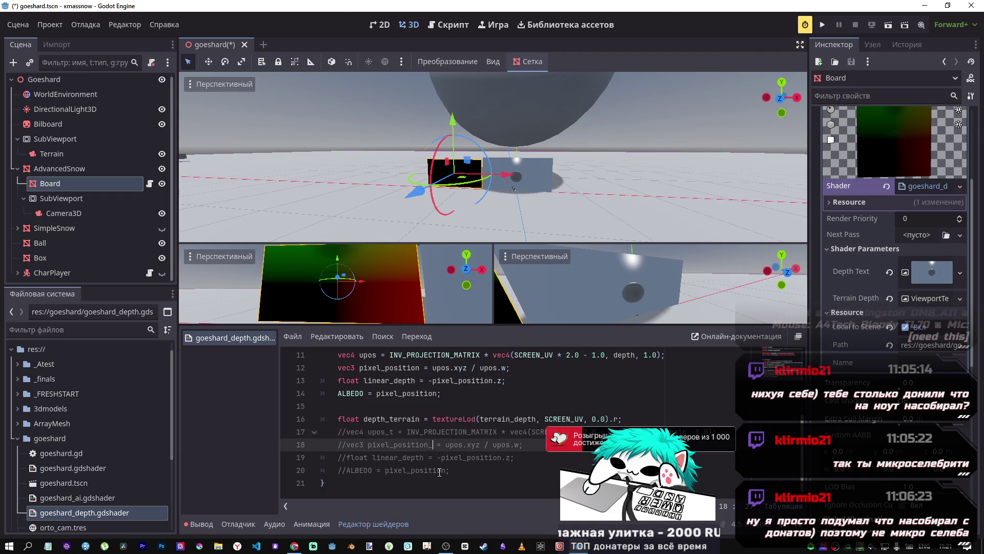
type("t")
left_click(390, 458)
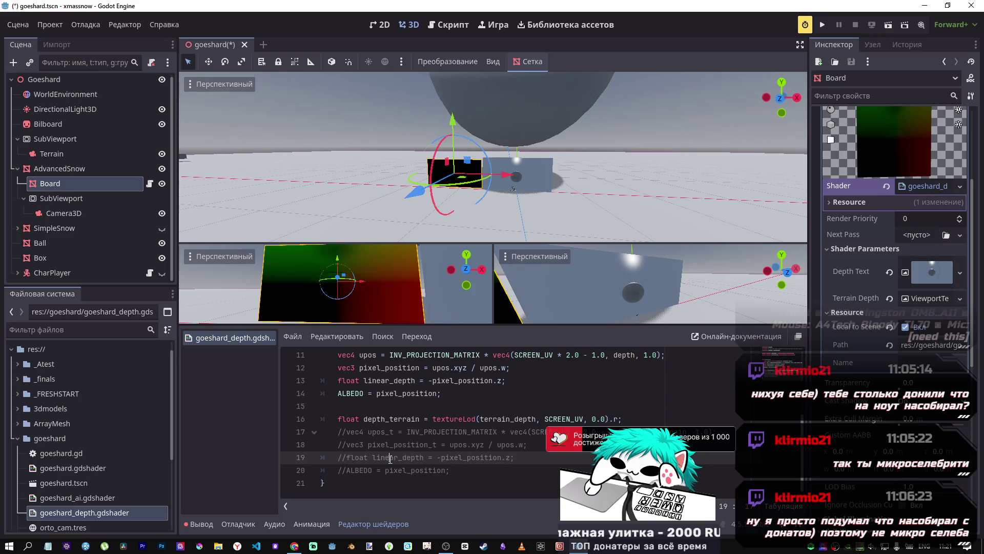
left_click(425, 457)
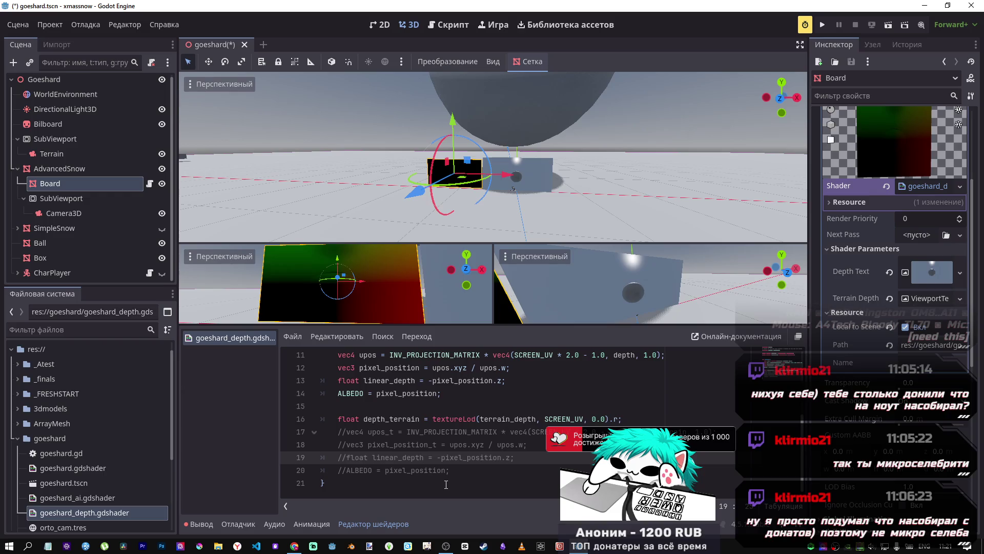
type("_t")
left_click(389, 471)
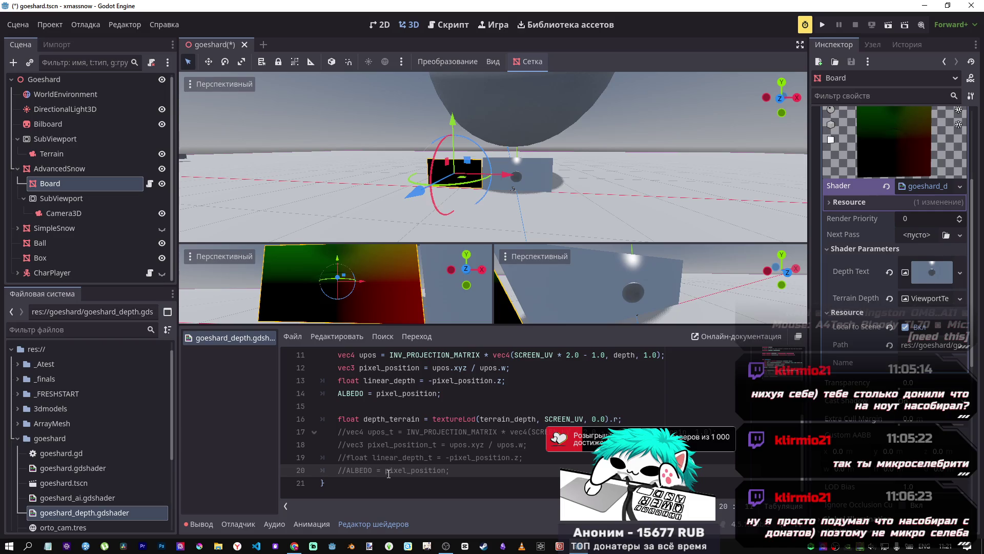
type("t=")
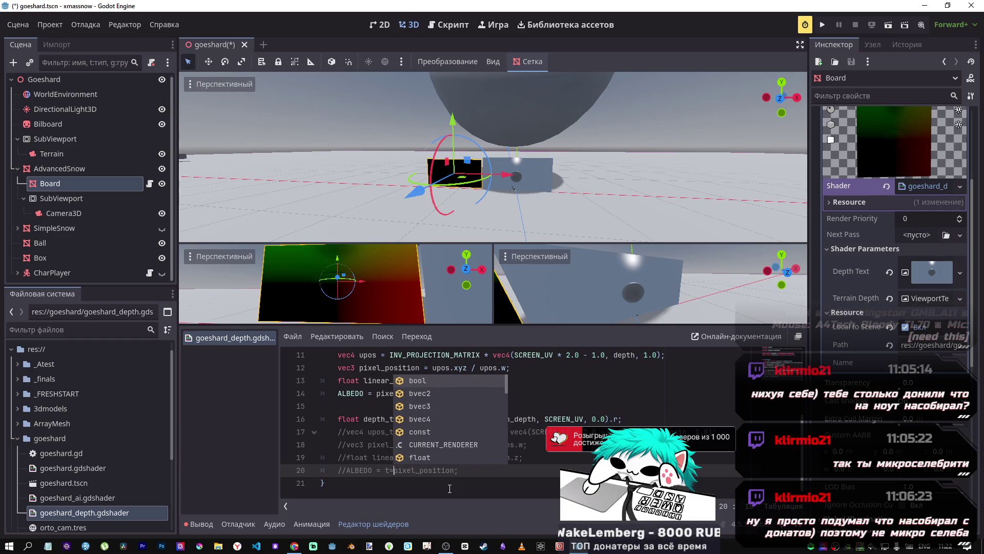
key("BackSpace")
type("-")
key("BackSpace")
key("BackSpace")
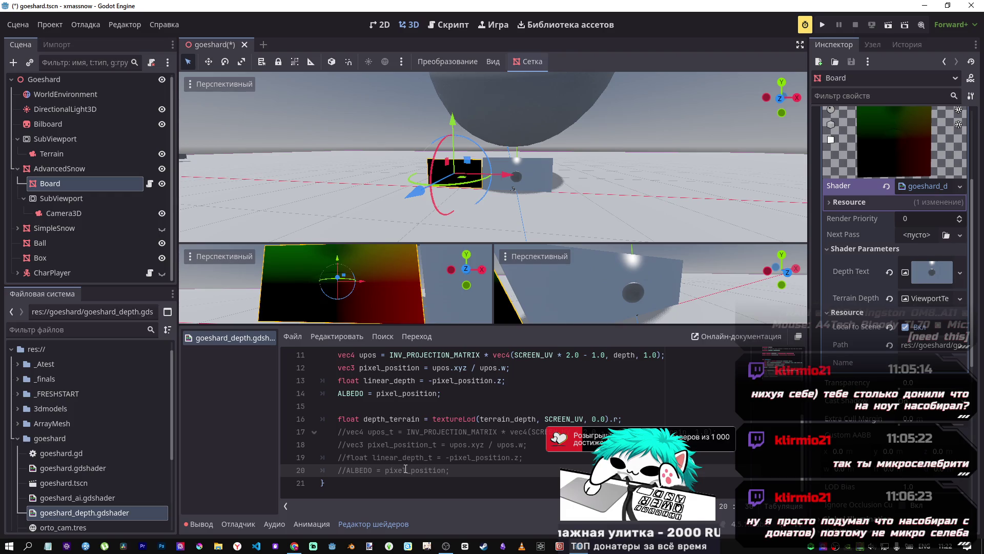
Step: Try outputting linear_depth on the ALBEDO line 14, then undo back to pixel_position
left_click(366, 380)
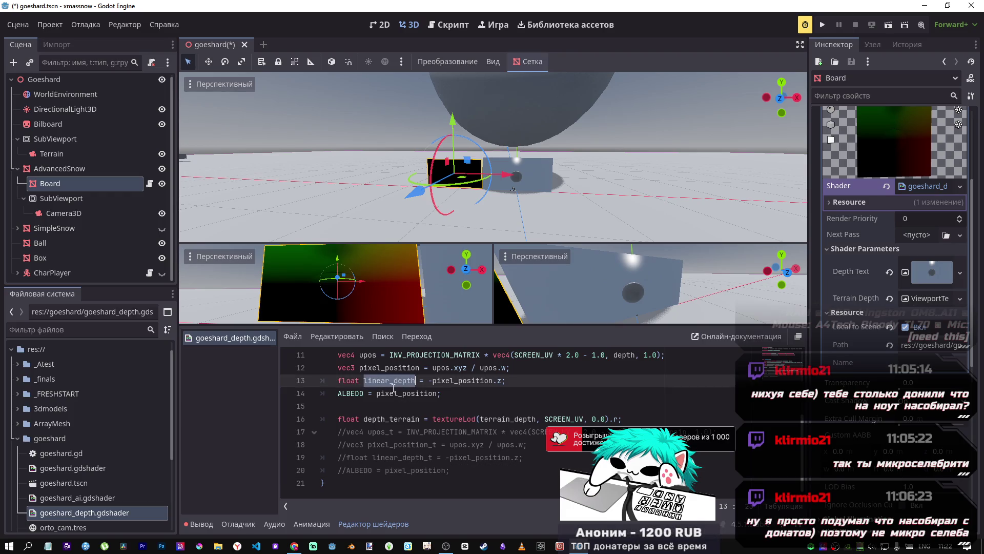
left_click(412, 394)
double_click(412, 393)
key("ctrl+v")
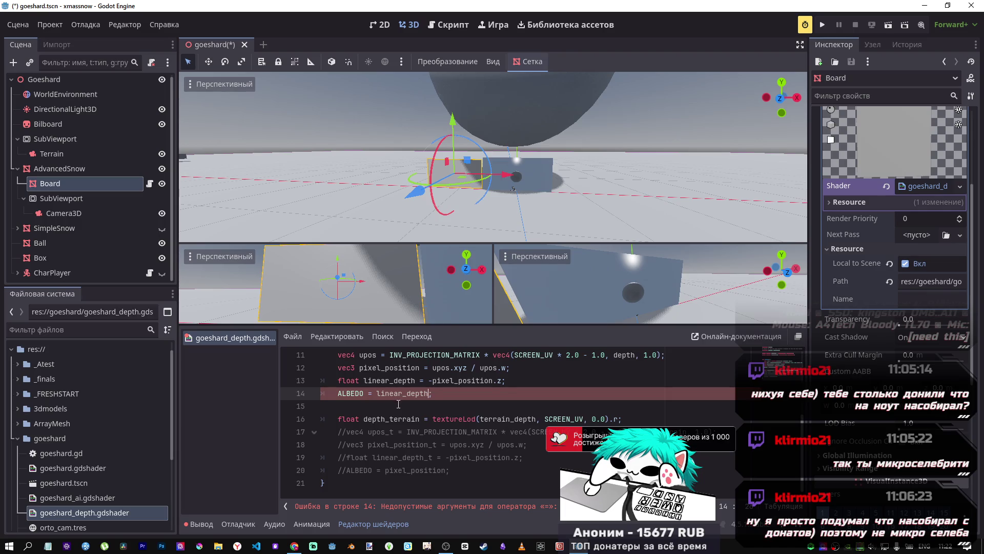
key("ctrl+z")
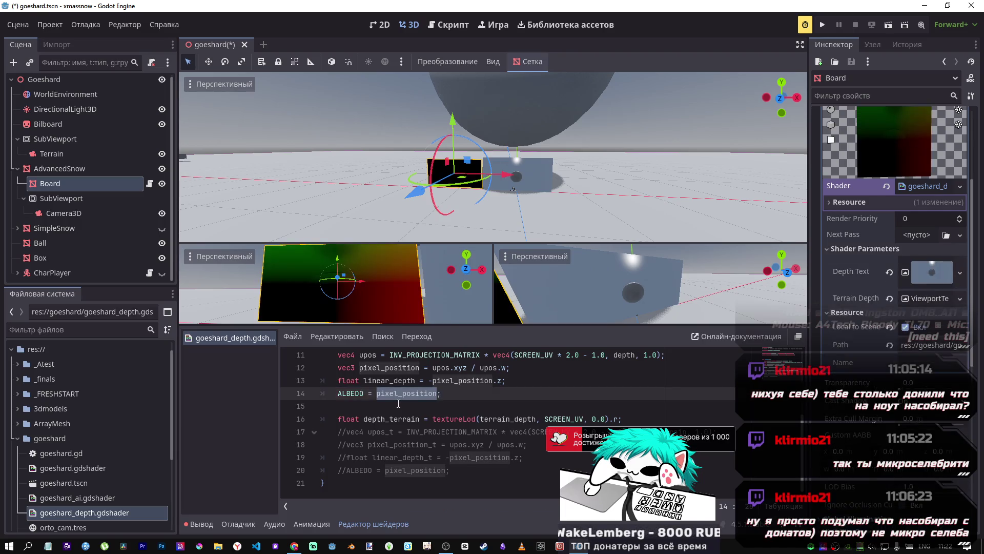
double_click(499, 381)
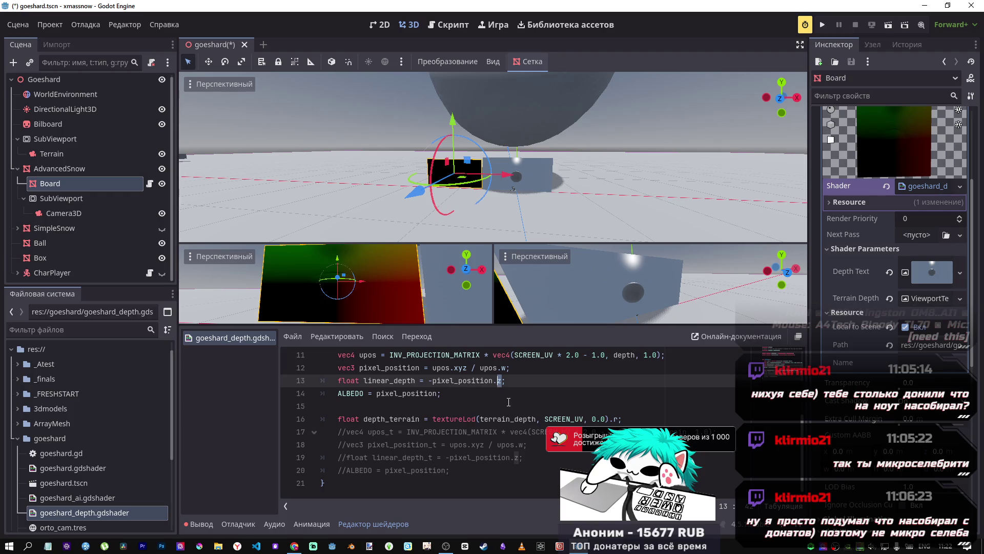
key("alt+Tab")
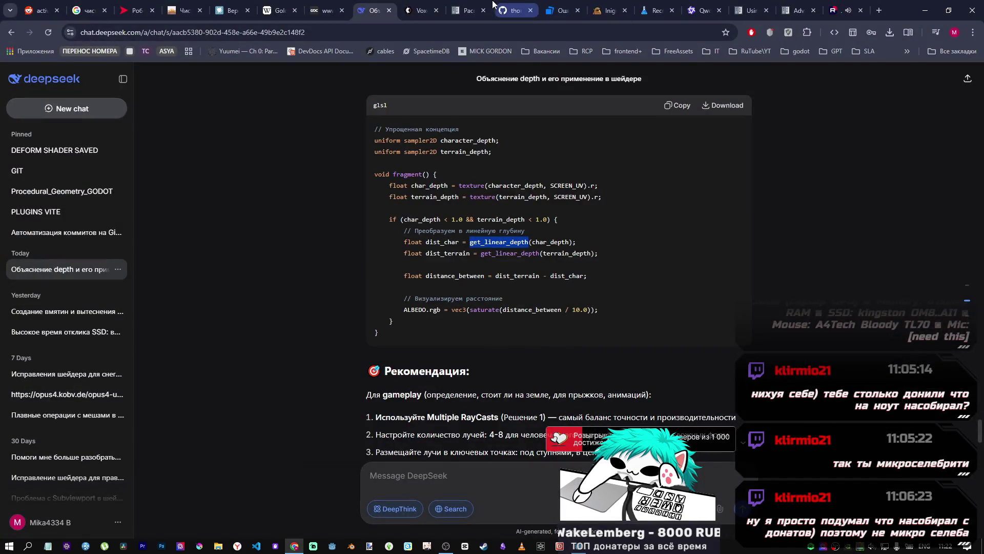
Step: Highlight the view.xyz /= view.w line and the fract linear-depth ALBEDO expression in the docs example
left_click(471, 11)
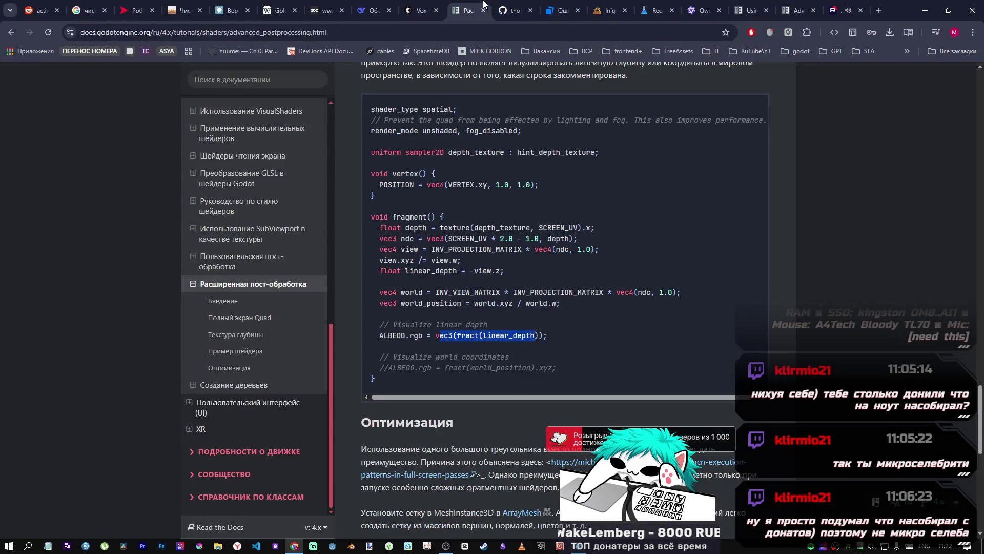
left_click(488, 277)
left_click_drag(380, 261, 455, 261)
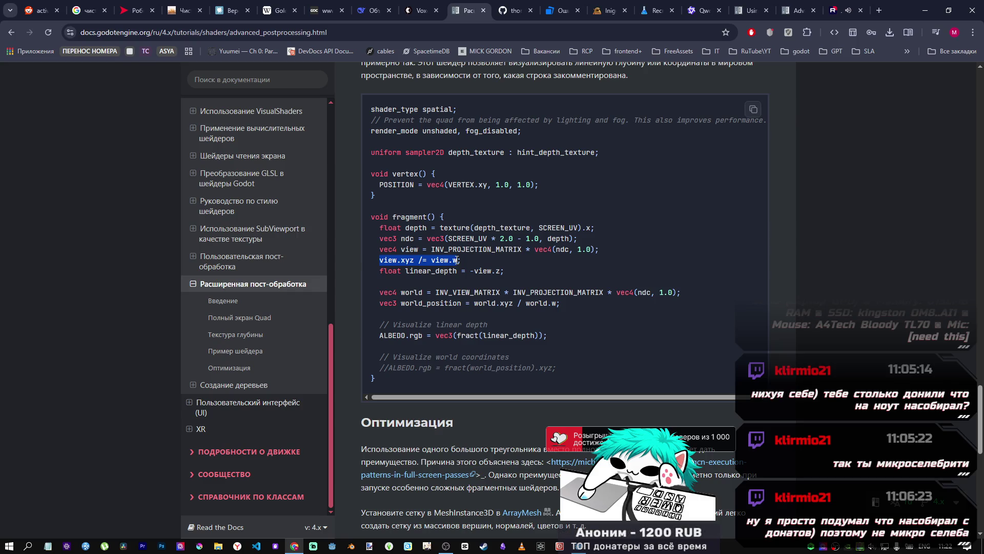
left_click_drag(479, 336, 439, 333)
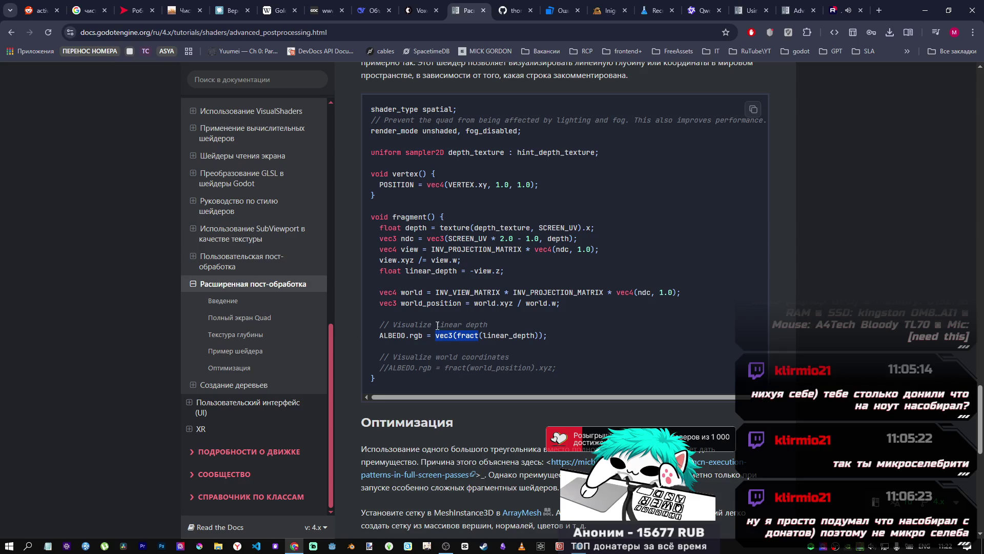
left_click(438, 326)
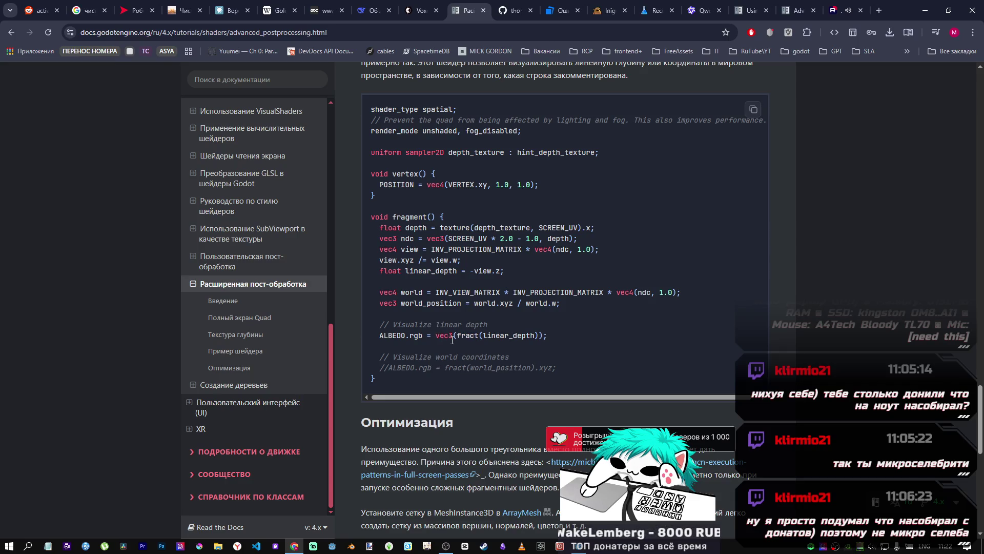
key("alt+Tab")
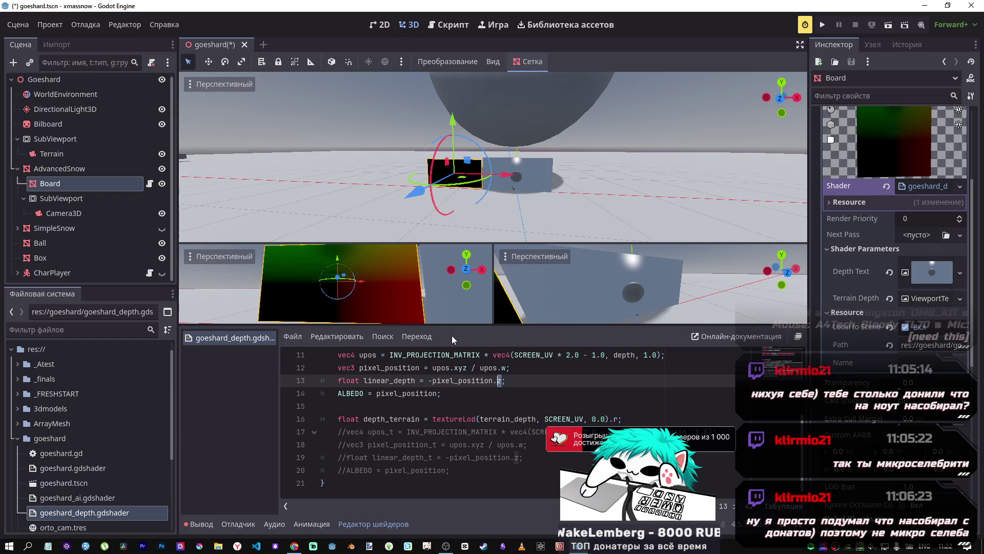
key("alt+Tab")
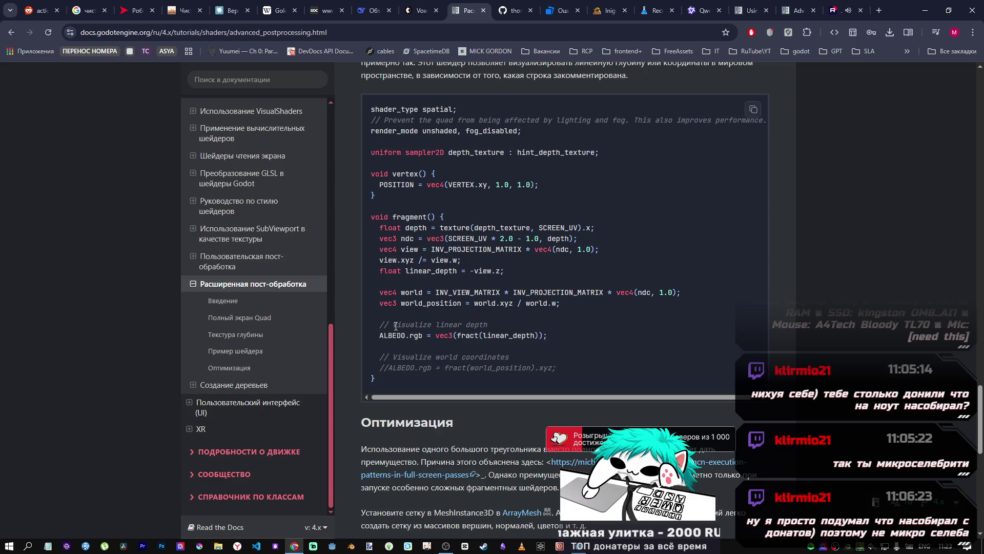
left_click_drag(396, 325, 511, 333)
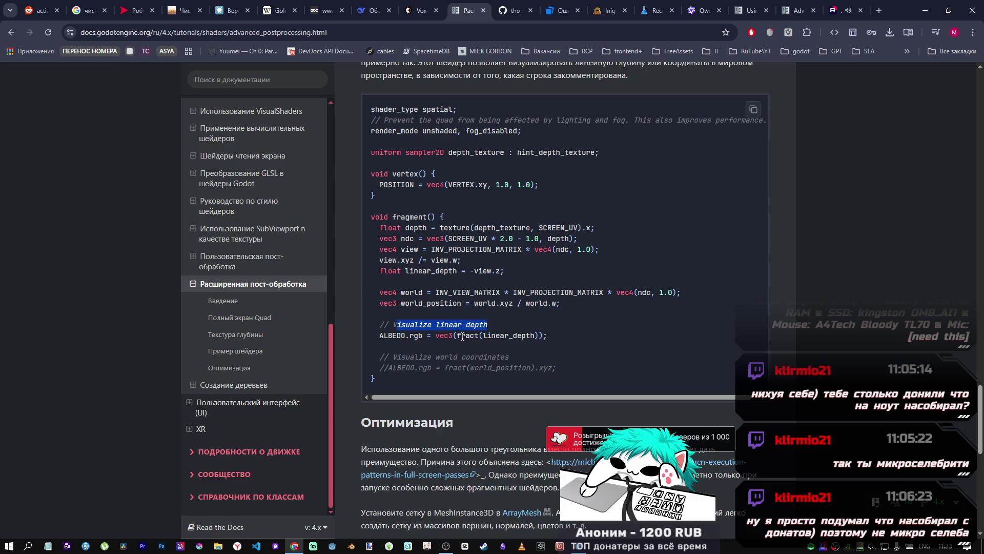
left_click(434, 336)
left_click_drag(435, 336, 483, 338)
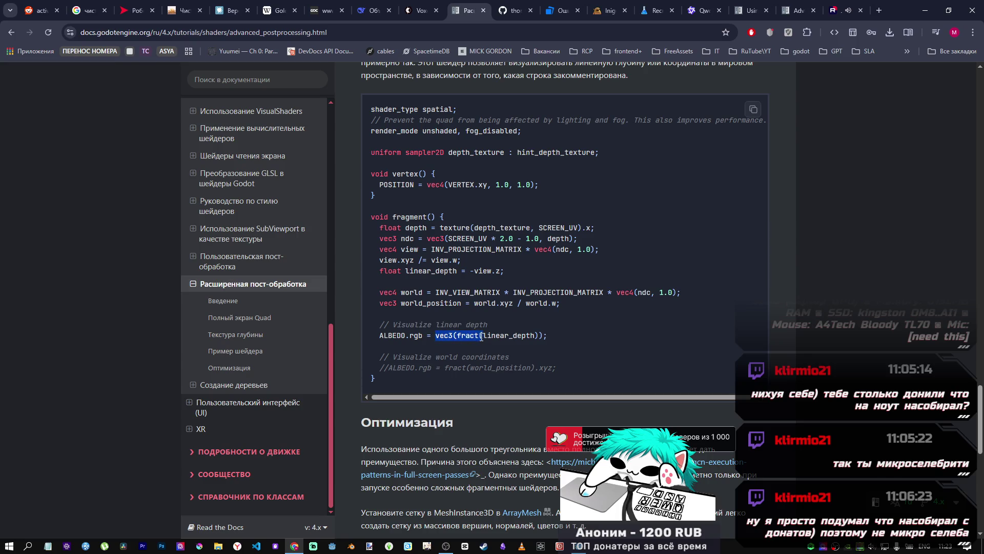
key("alt+Tab")
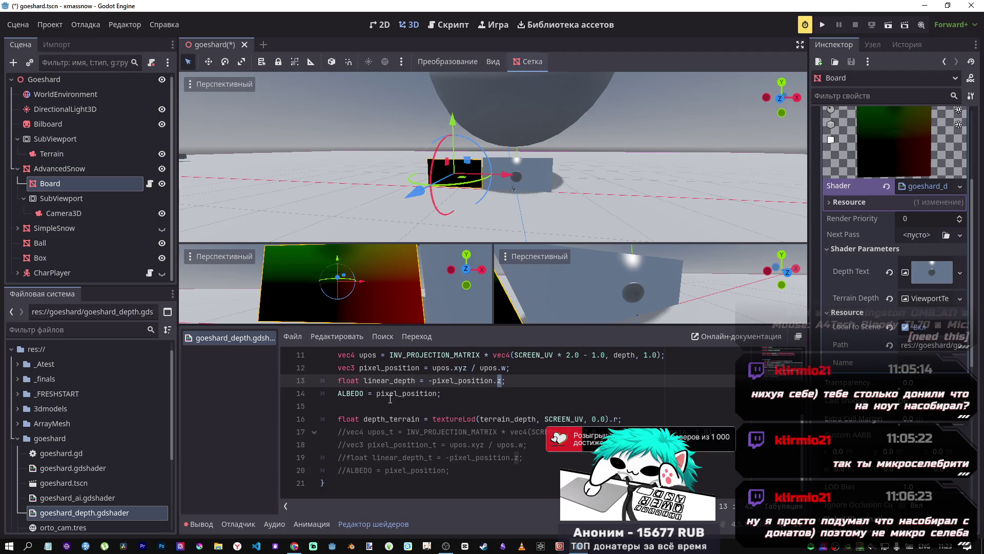
Step: Add 'ALBEDO = vec3(fract(linear_depth));' as a new line after line 14
left_click(446, 394)
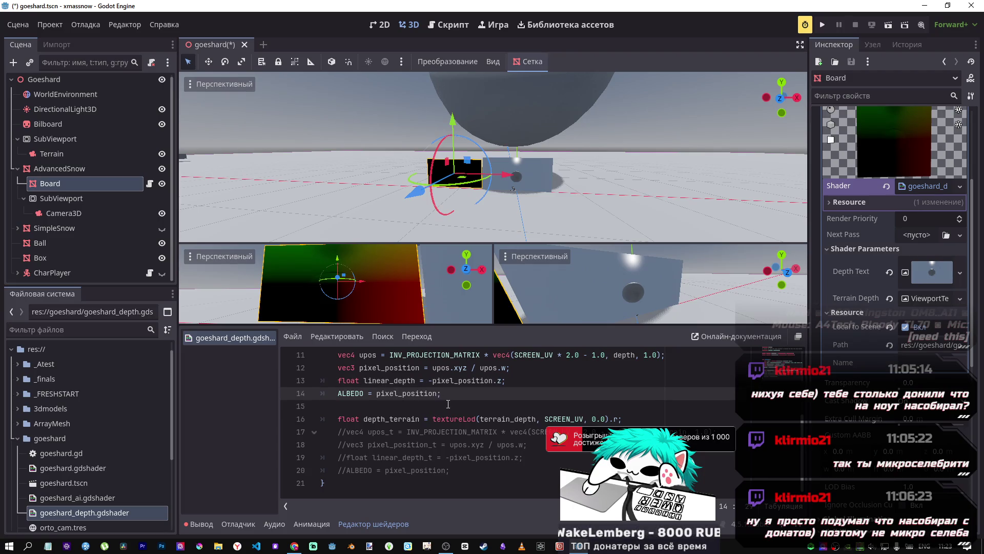
key("Return")
key("Return")
type("ALBE")
key("Return")
type("ALBEDO = vec3(fract")
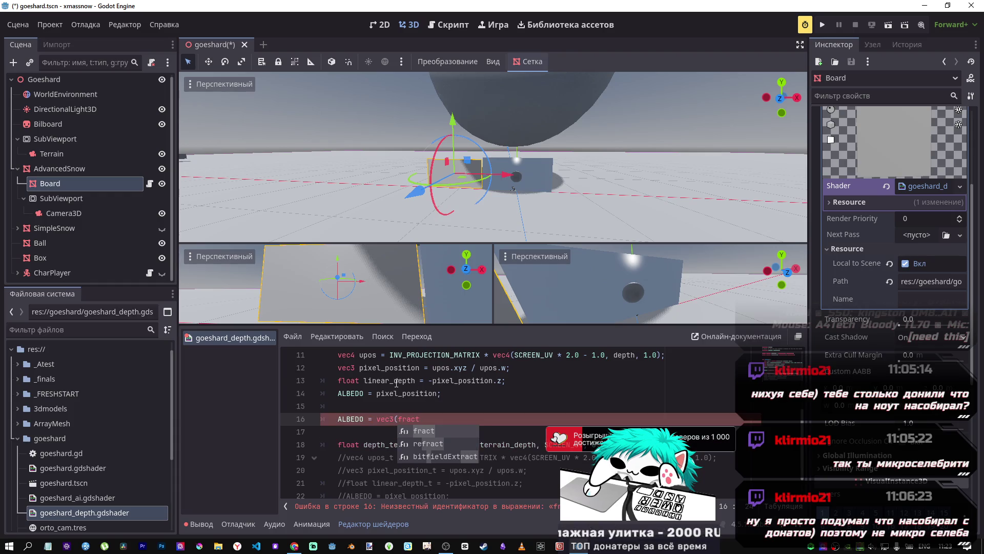
double_click(388, 380)
key("ctrl+c")
left_click(447, 421)
key("ctrl+v")
key("ctrl+z")
key("ctrl+v")
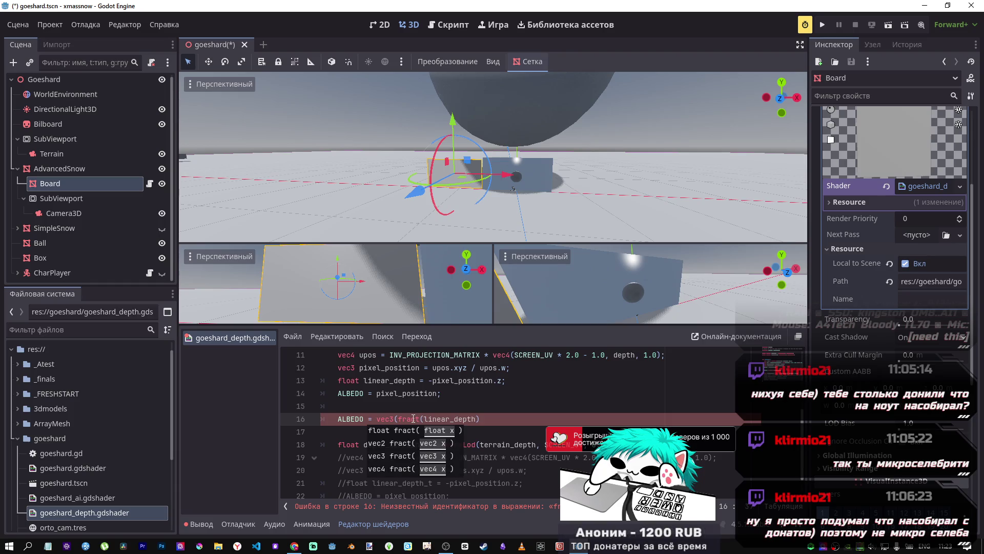
type(")")
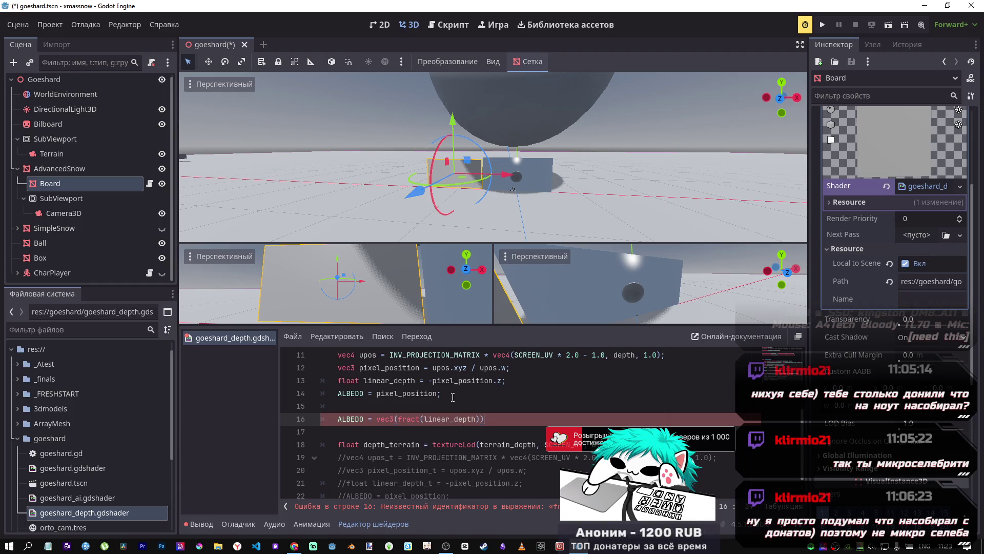
Step: Comment out the erroring terrain depth line 18
left_click(395, 443)
key("ctrl+k")
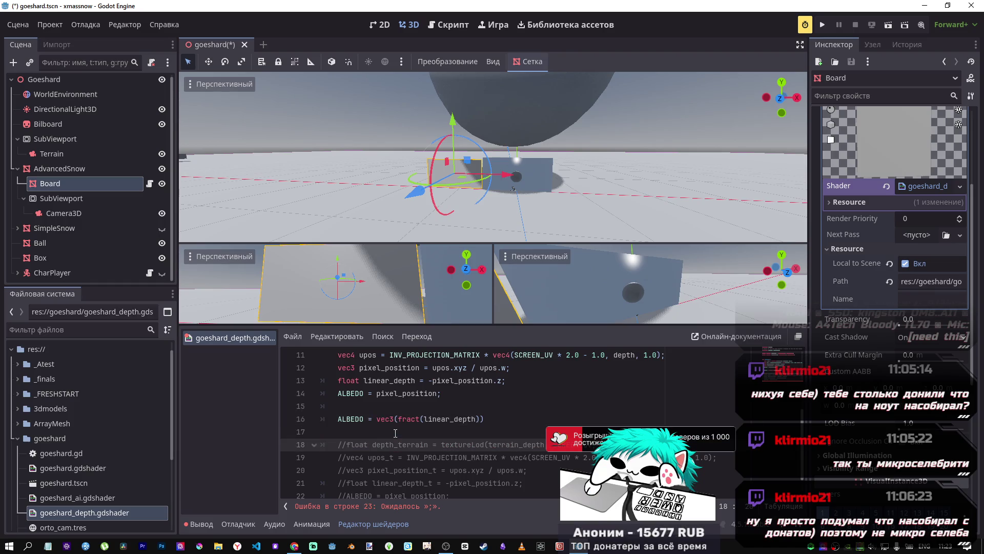
scroll(396, 433, "down", 1)
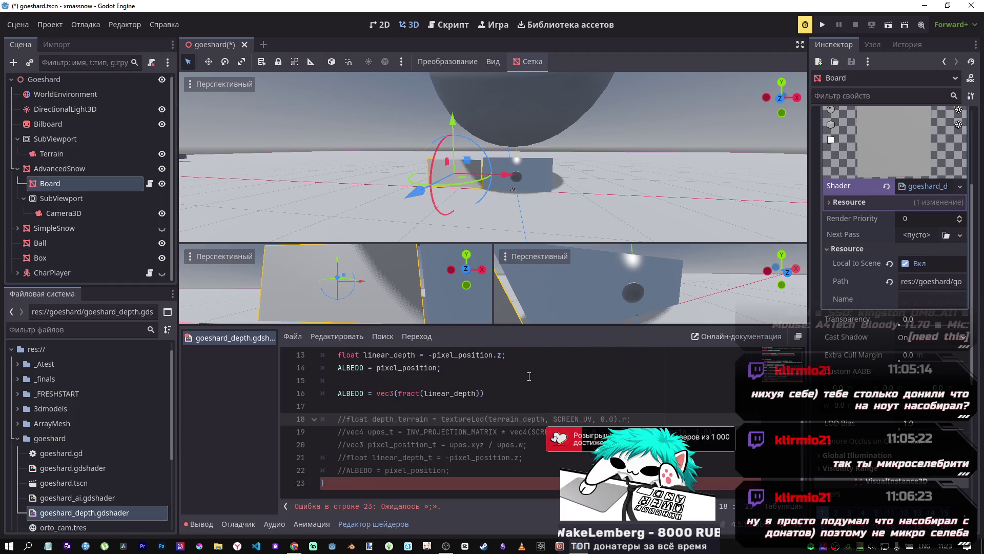
left_click(516, 392)
scroll(482, 390, "up", 1)
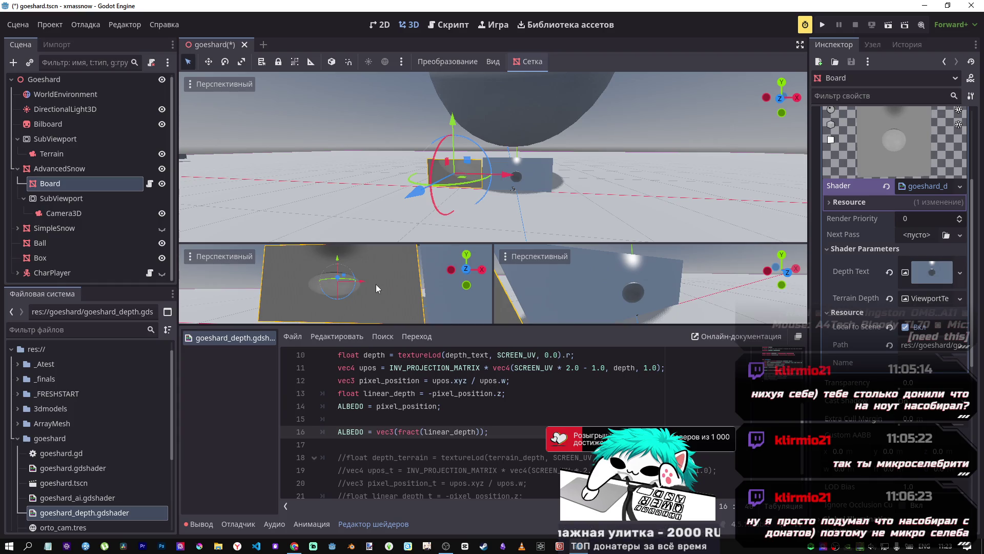
Step: Pan and orbit the lower viewports to inspect the fract depth on the board, then select the Ball
mouse_move(377, 282)
left_mouse_down()
mouse_move(393, 287)
mouse_move(380, 278)
left_mouse_up()
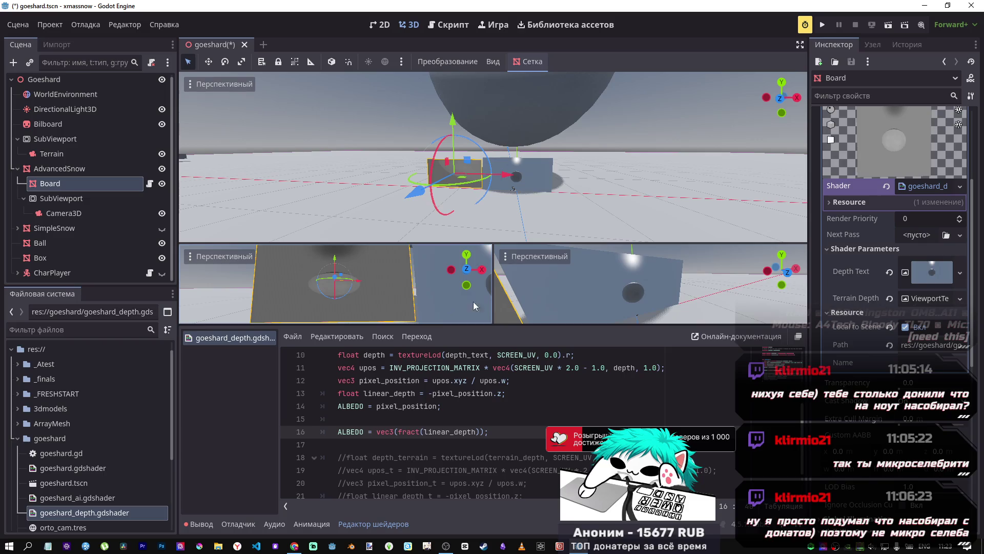
left_click_drag(543, 279, 567, 311)
scroll(517, 219, "up", 4)
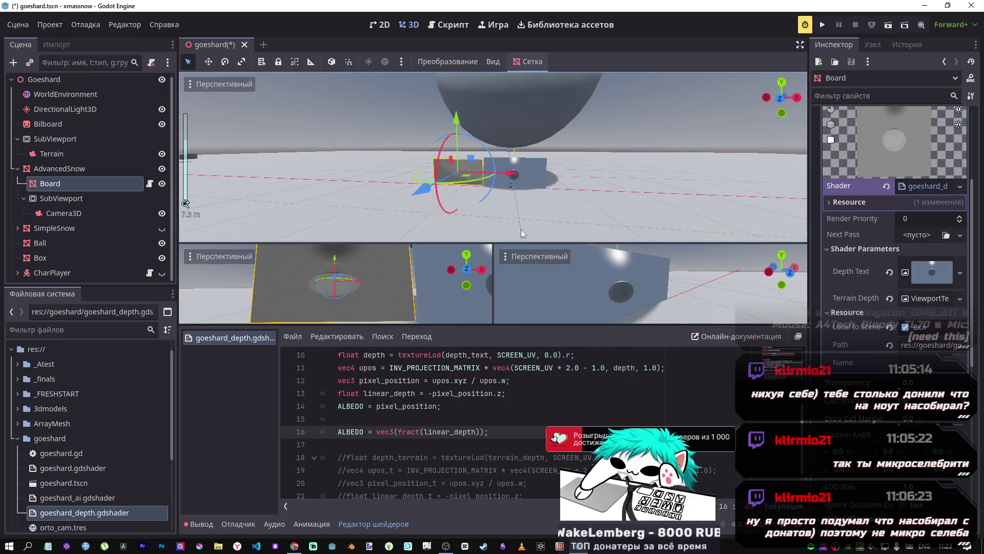
left_click(503, 143)
Step: Focus the view on the Ball and lift it upward along its Y axis
key("f")
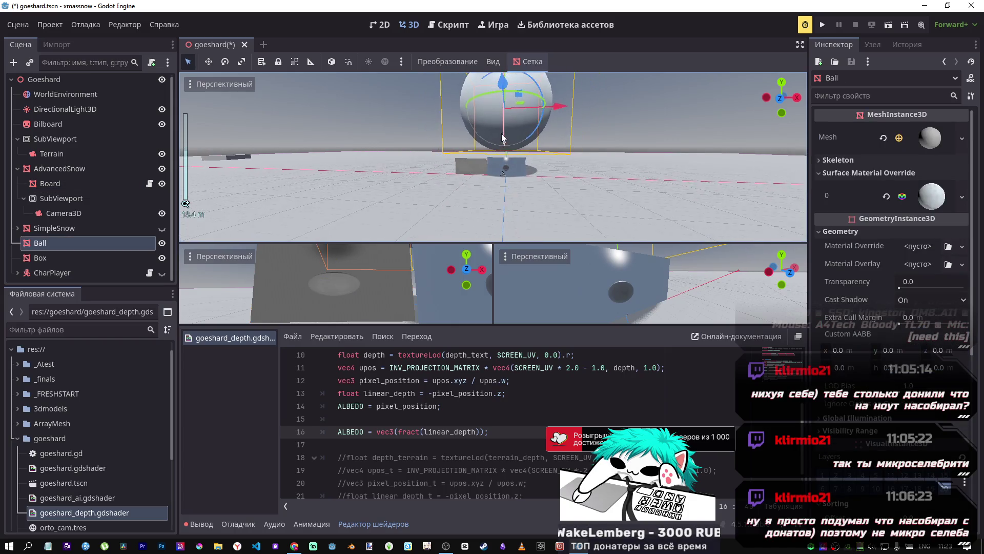
scroll(503, 102, "down", 5)
mouse_move(498, 117)
left_mouse_down()
mouse_move(506, 23)
mouse_move(506, 161)
mouse_move(509, 80)
left_mouse_up()
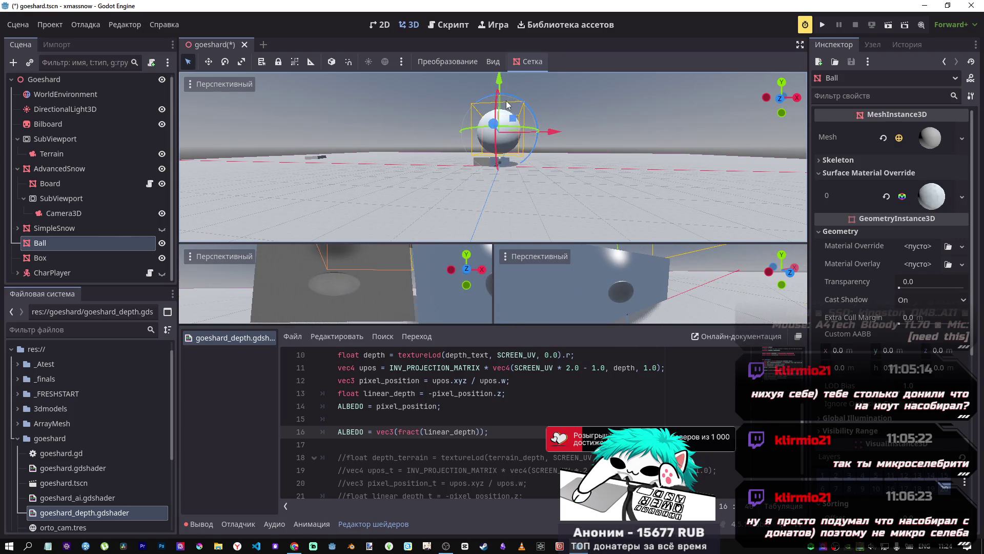
Step: Check the docs page, then select the whole ALBEDO fract line in the shader
key("alt+Tab")
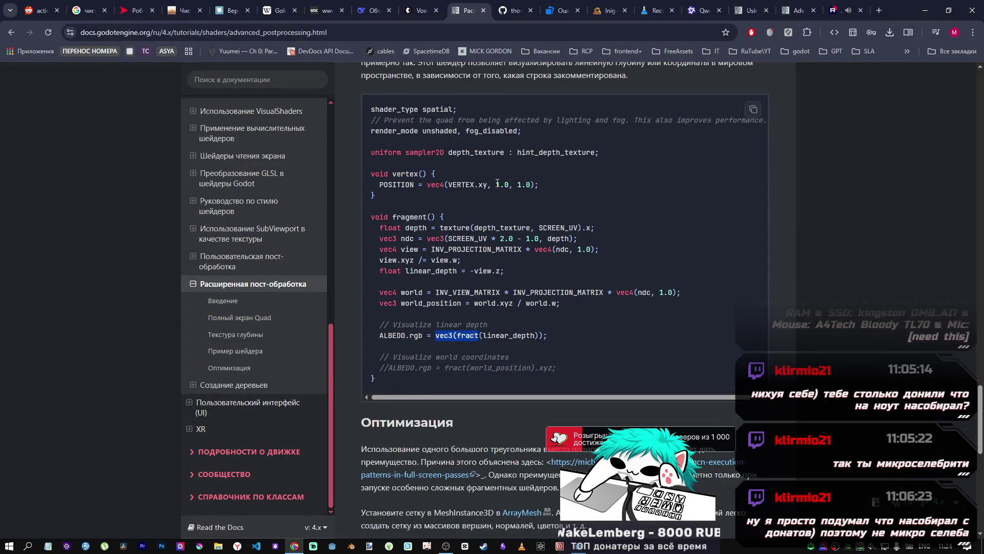
key("alt+Tab")
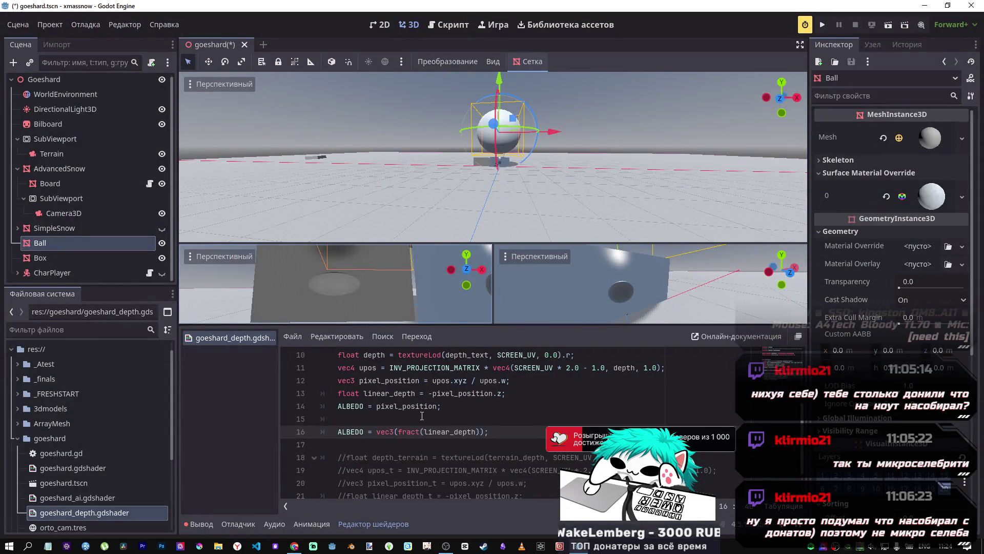
left_click(425, 406)
scroll(425, 407, "down", 1)
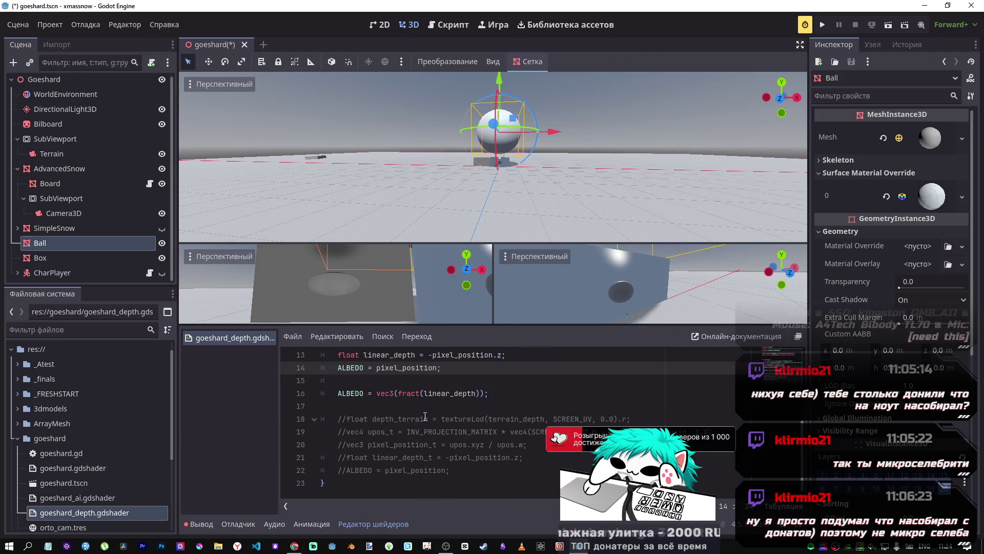
left_click_drag(489, 393, 337, 393)
Step: Paste the ALBEDO fract line below line 22 and delete the old '//ALBEDO = pixel_position;' line
left_click(463, 379)
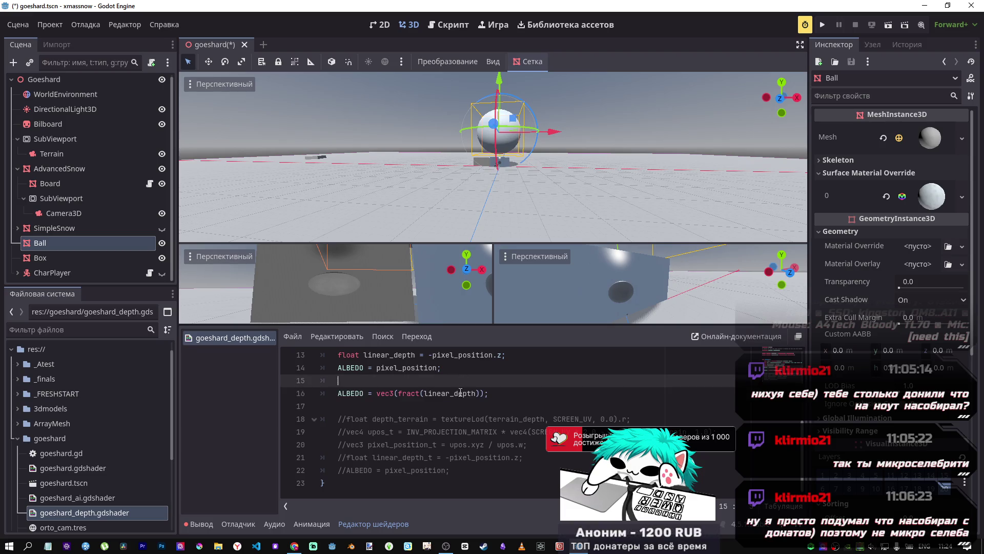
left_click(471, 472)
key("Return")
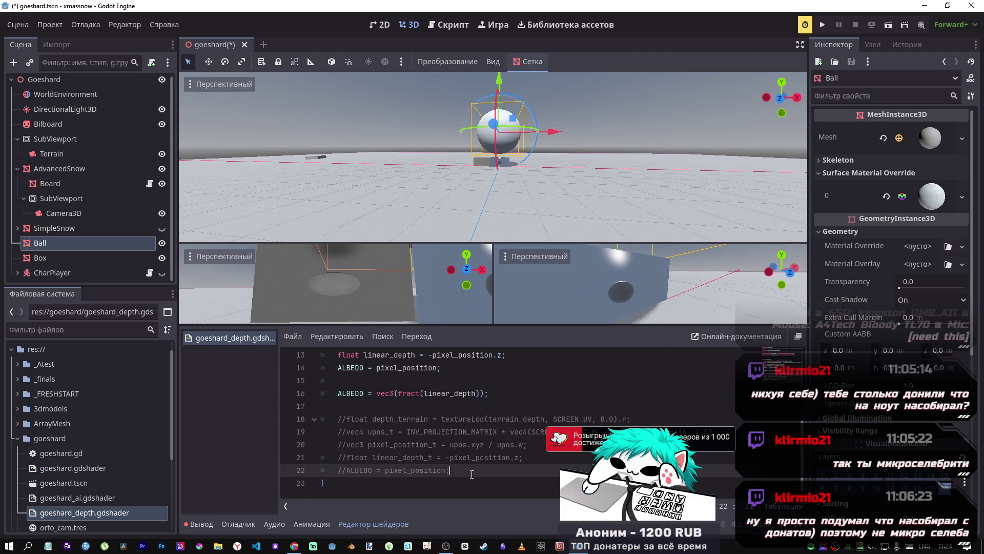
key("Return")
key("ctrl+v")
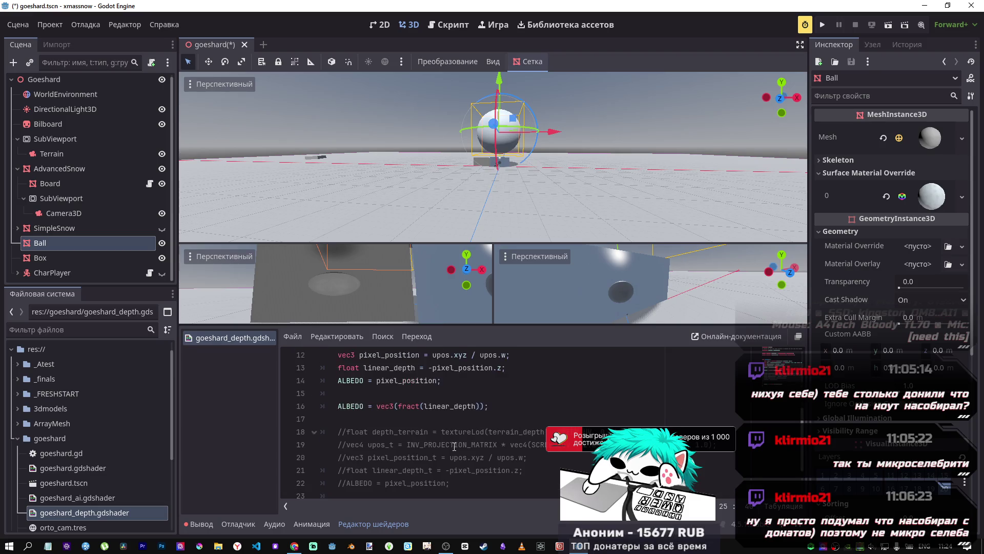
scroll(447, 434, "up", 1)
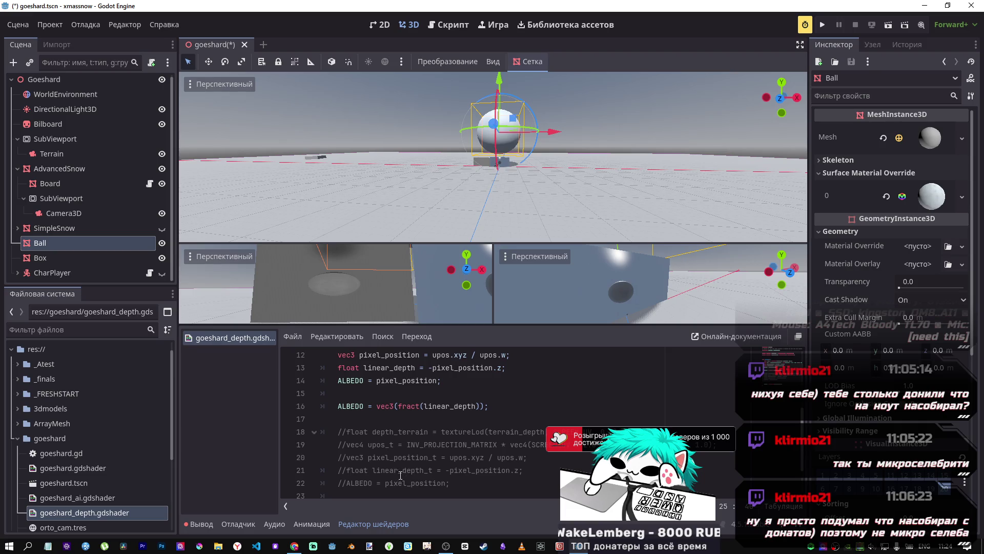
left_click(445, 485)
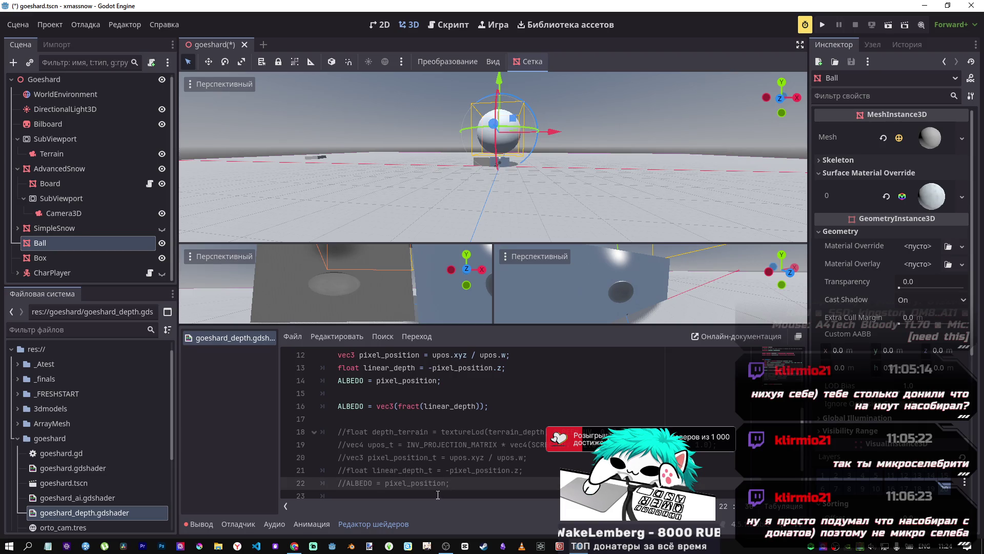
double_click(417, 471)
left_click_drag(471, 487, 294, 481)
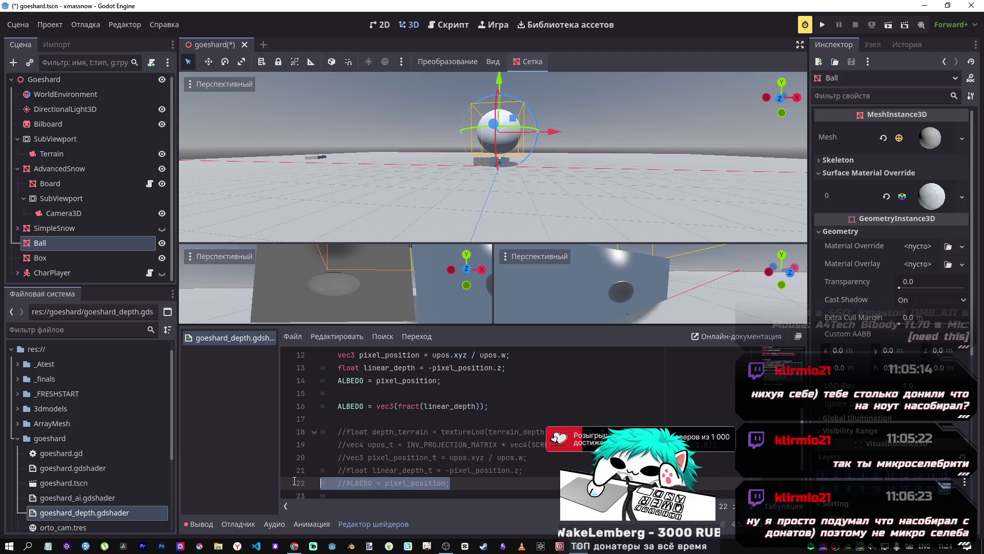
key("BackSpace")
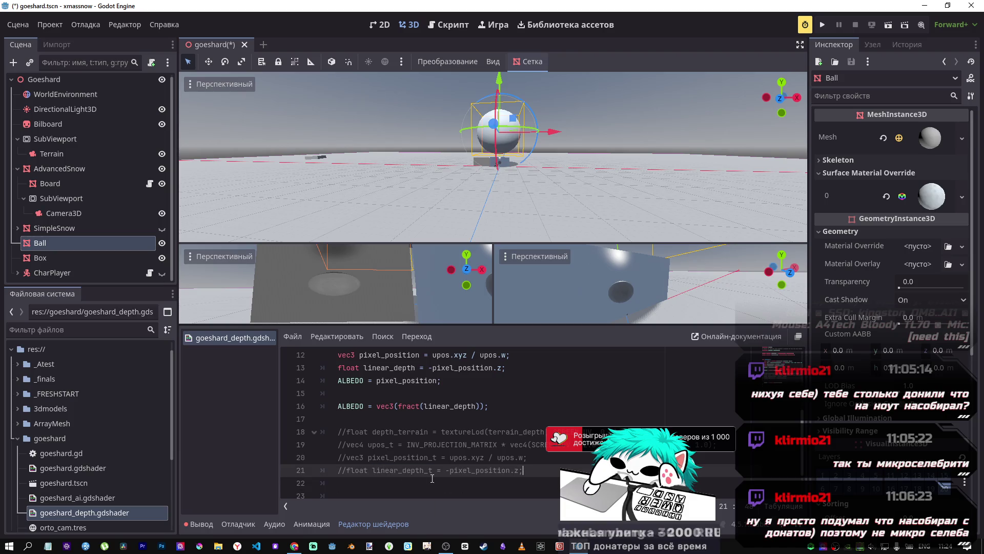
key("BackSpace")
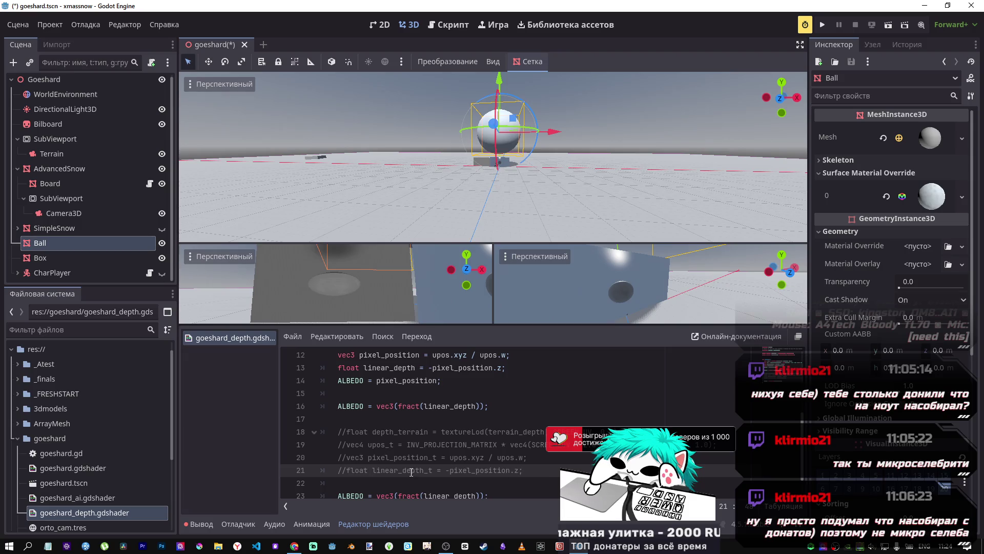
Step: Switch the new line to fract(linear_depth_t), uncomment terrain lines 18–21, and save the scene
double_click(415, 470)
key("ctrl+c")
double_click(468, 496)
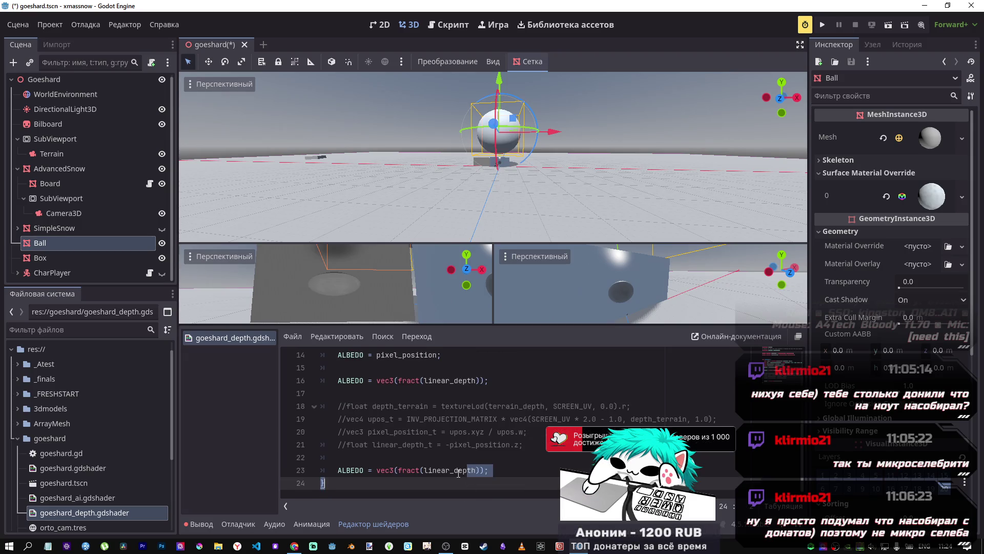
key("ctrl+v")
left_click_drag(519, 445, 420, 405)
key("ctrl+k")
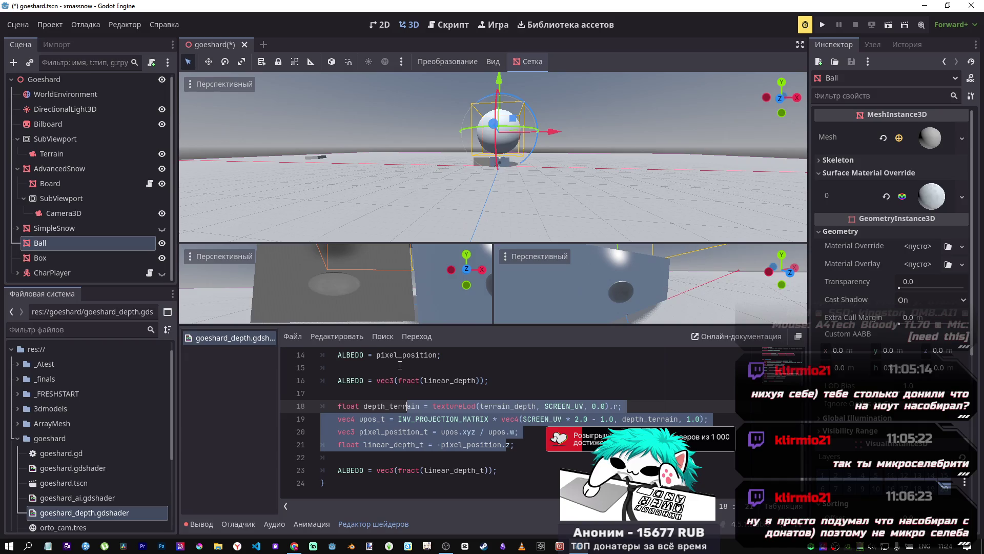
key("ctrl+s")
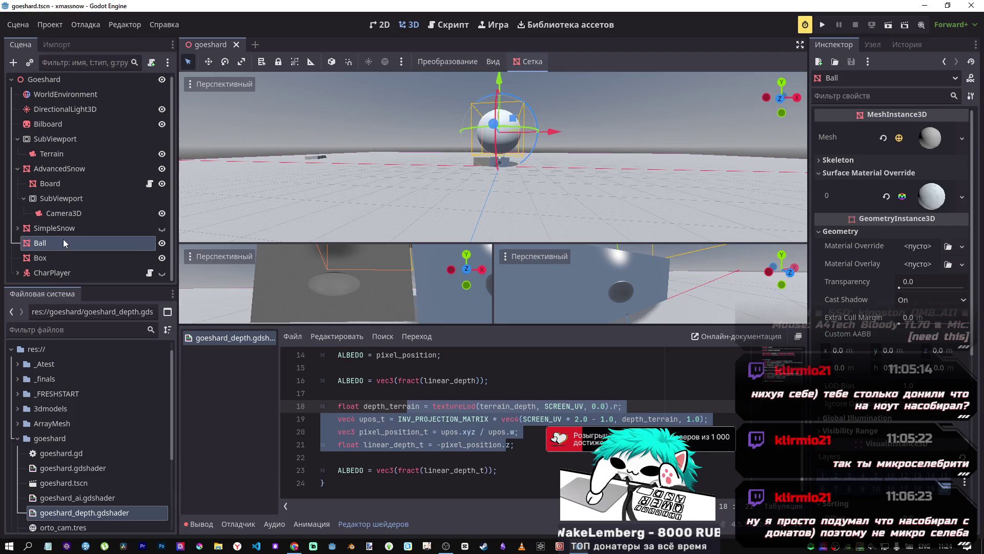
Step: Comment out the fract(linear_depth) ALBEDO line and the 'ALBEDO = pixel_position;' line
left_click(823, 475)
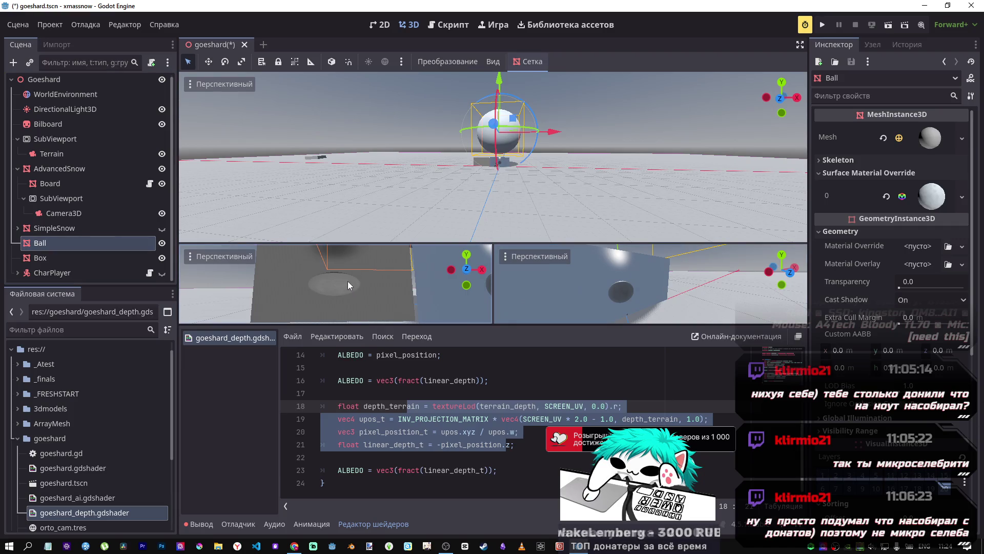
left_click(432, 380)
key("ctrl+k")
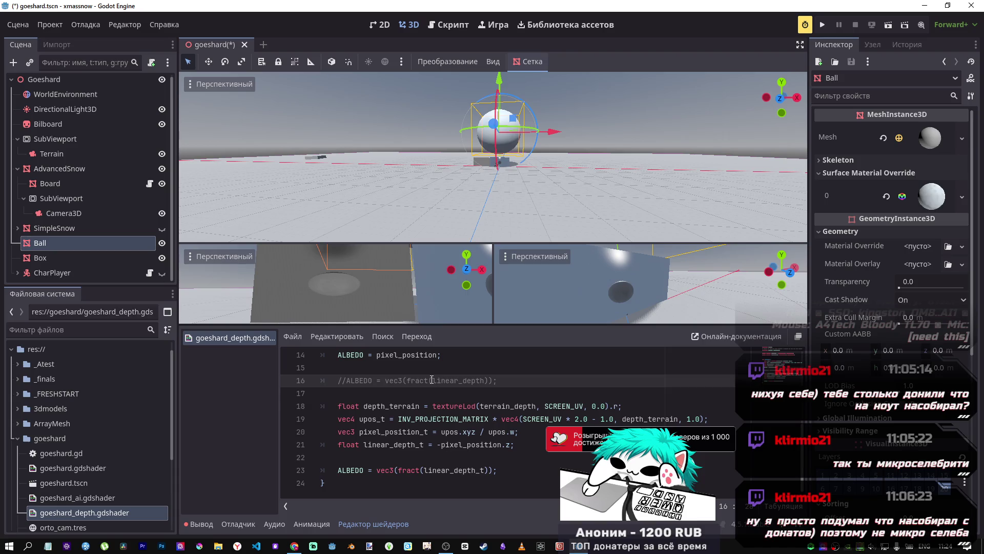
scroll(432, 380, "up", 1)
left_click(428, 394)
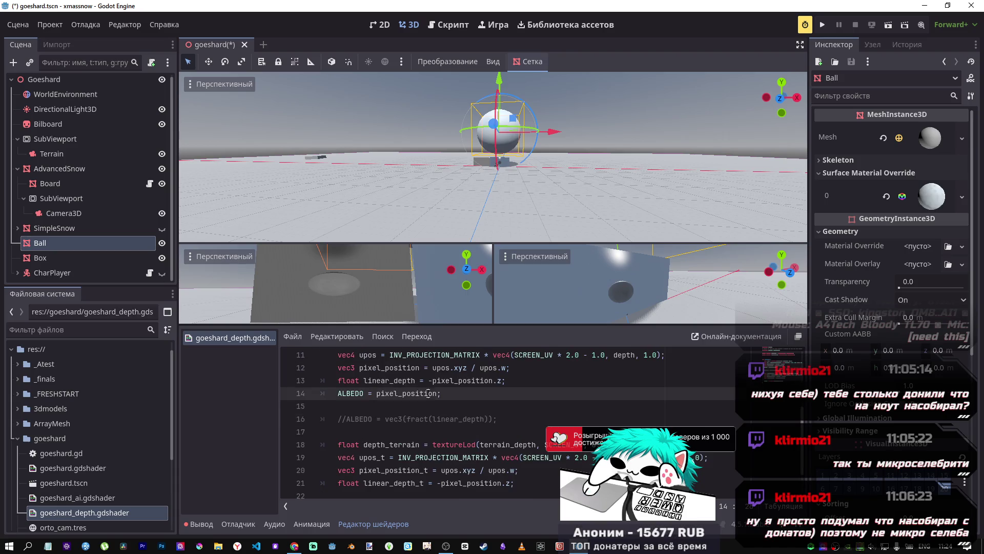
key("ctrl+k")
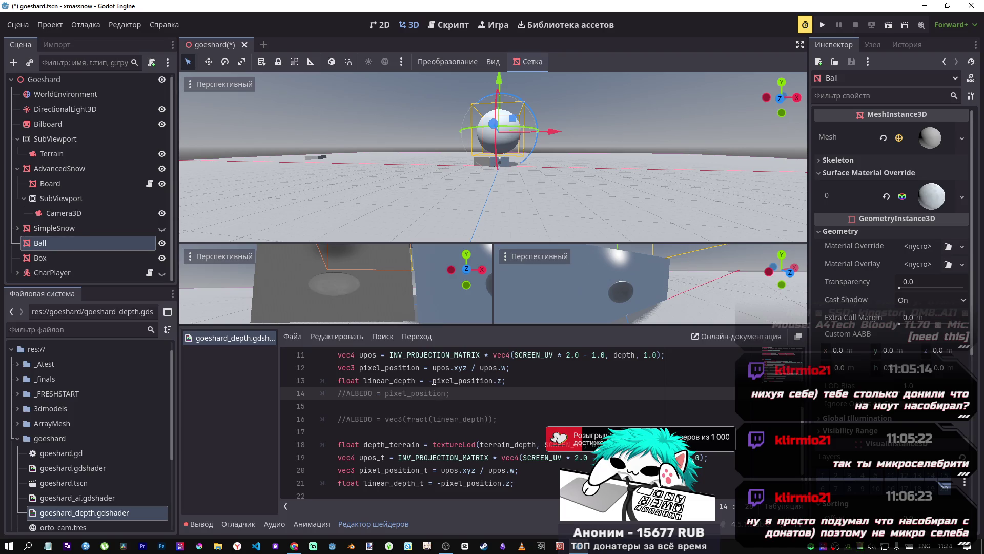
Step: Glance at the post-processing docs, then select the original depth calculation lines 10–13
scroll(440, 382, "down", 1)
scroll(440, 383, "up", 1)
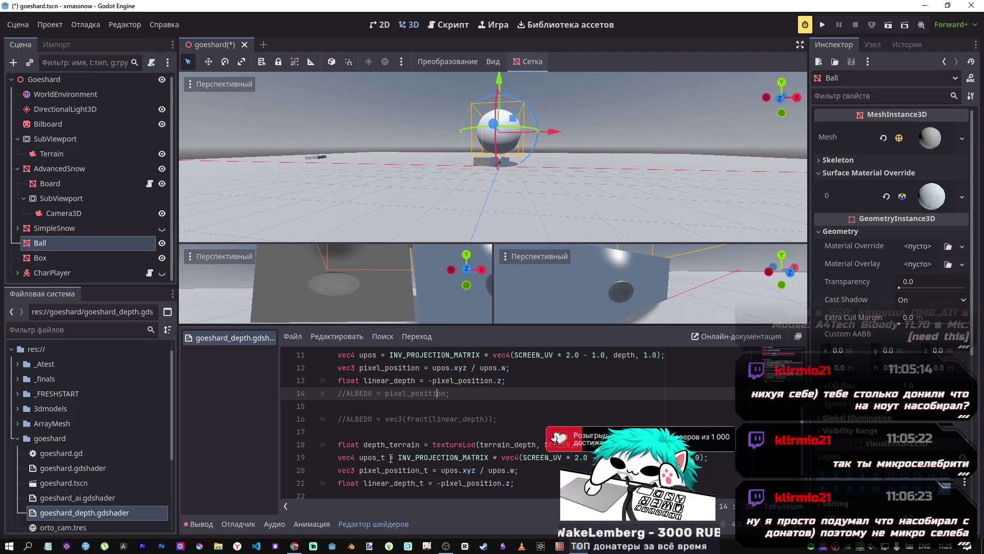
left_click(295, 546)
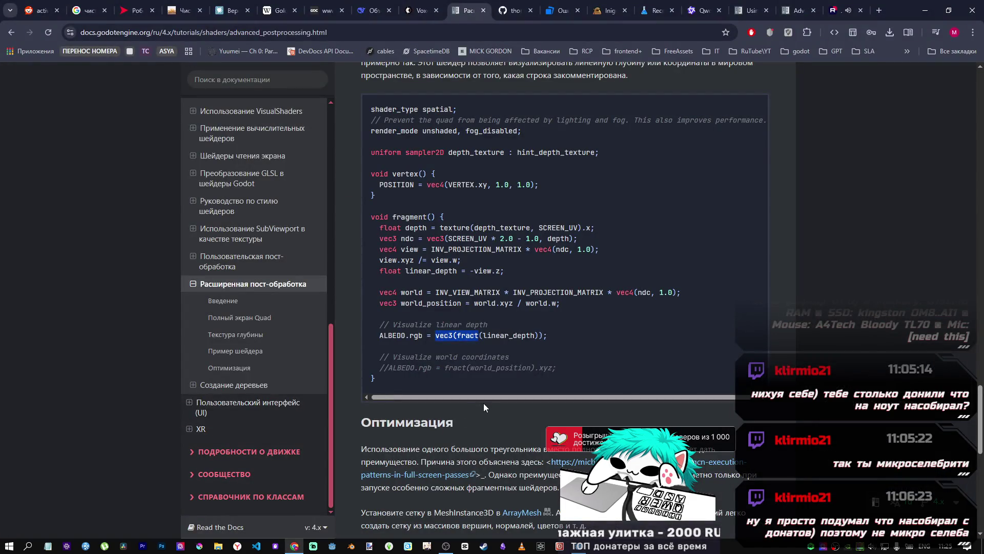
key("alt+Tab")
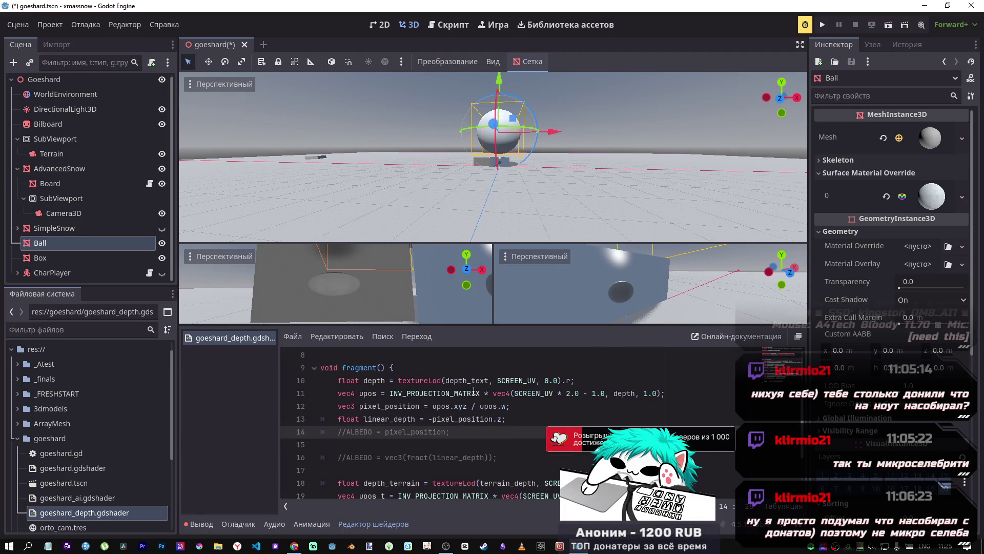
mouse_move(506, 418)
left_mouse_down()
mouse_move(431, 376)
mouse_move(421, 381)
left_mouse_up()
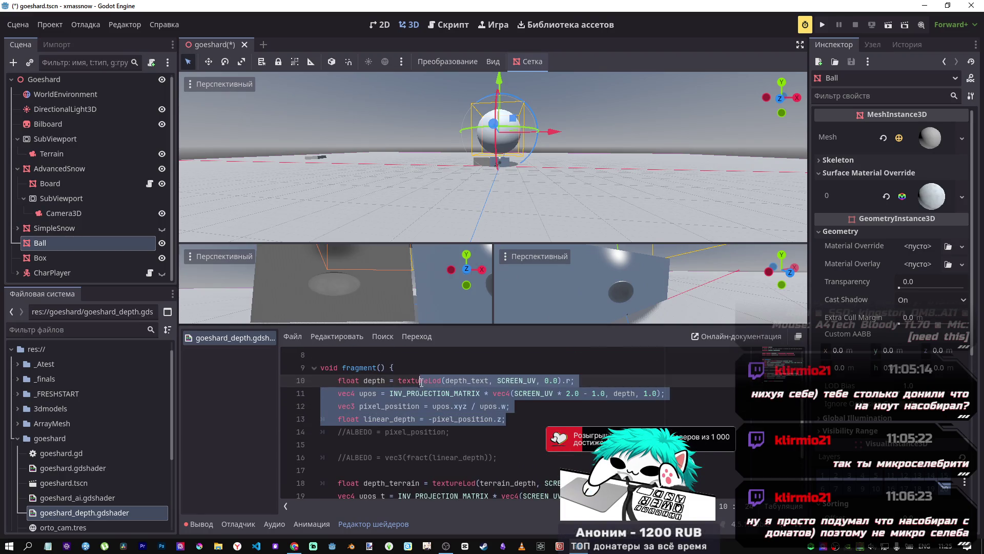
Step: Comment out depth lines 10–13 and rename both upos references on line 20 to upos_t
scroll(435, 398, "down", 1)
key("ctrl+k")
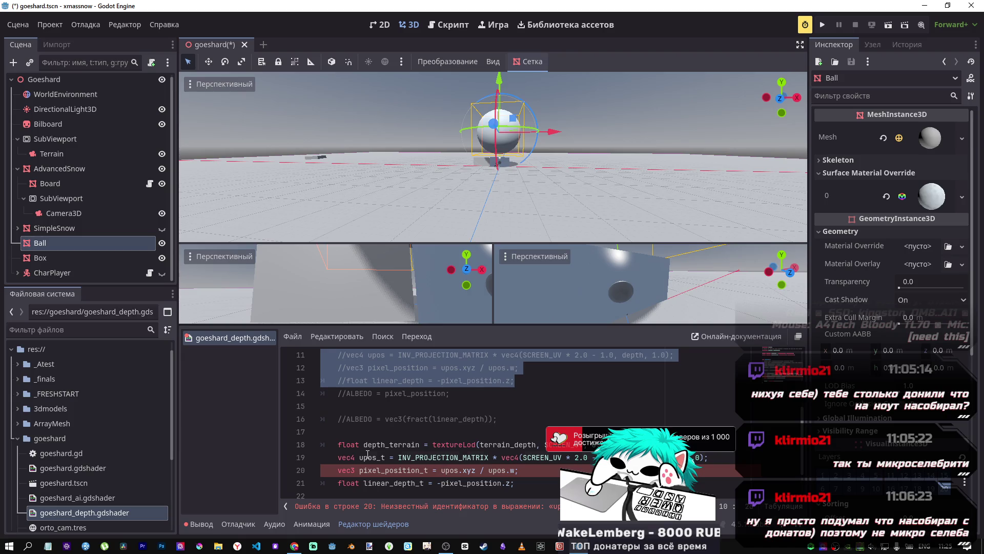
left_click(368, 454)
double_click(450, 470)
type("upos_t")
double_click(506, 470)
type("upos_t")
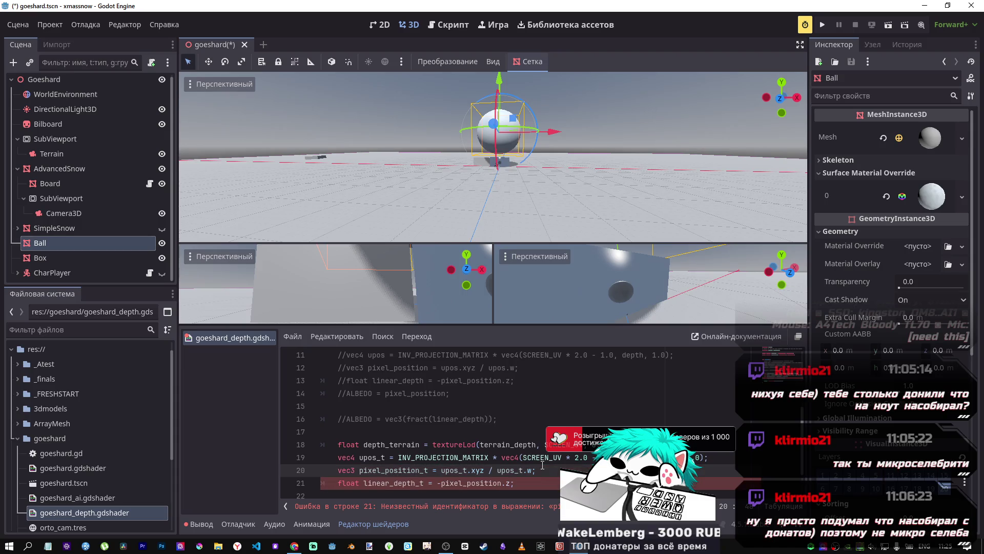
Step: Change pixel_position to pixel_position_t on line 21, then switch to the Godot docs
scroll(462, 449, "down", 1)
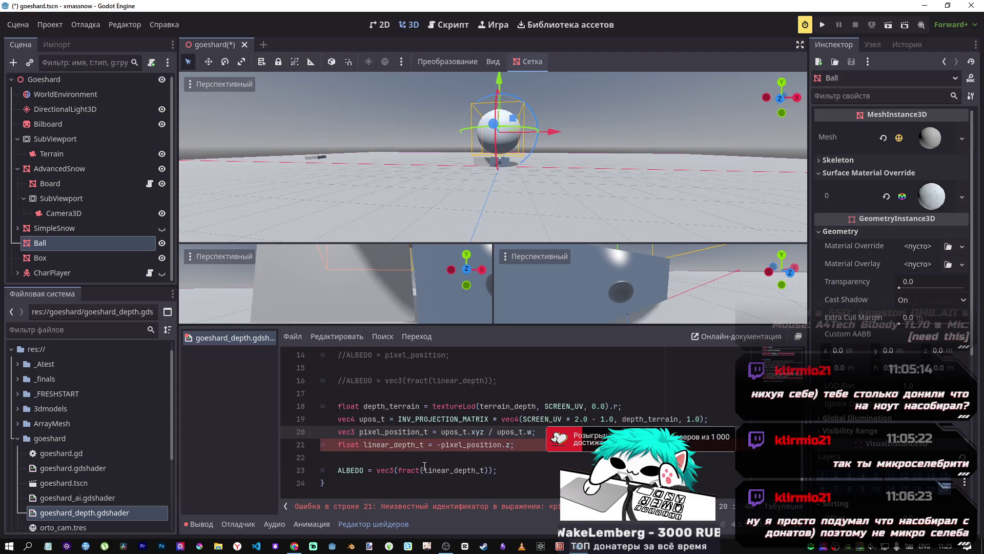
left_click(506, 444)
type("_t")
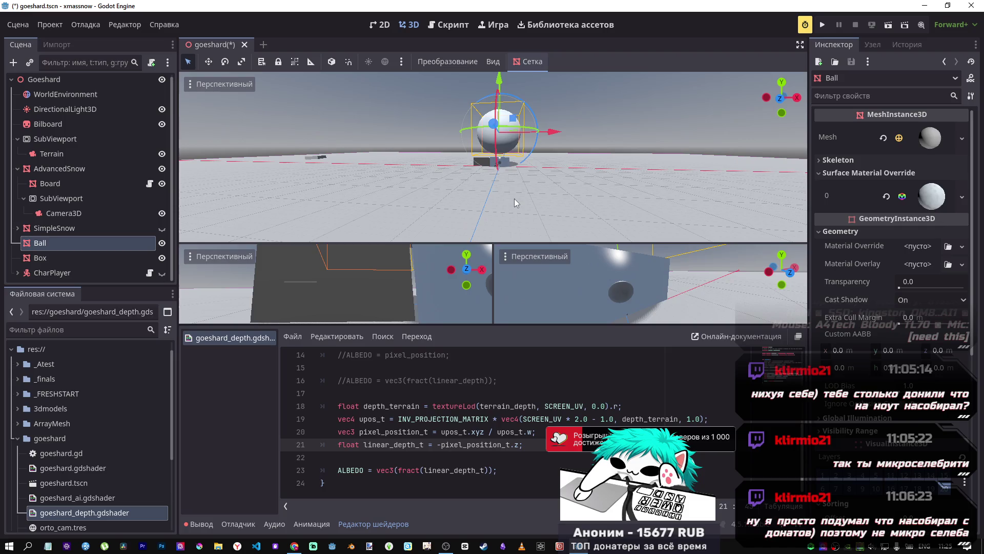
key("alt+Tab")
key("alt+Tab")
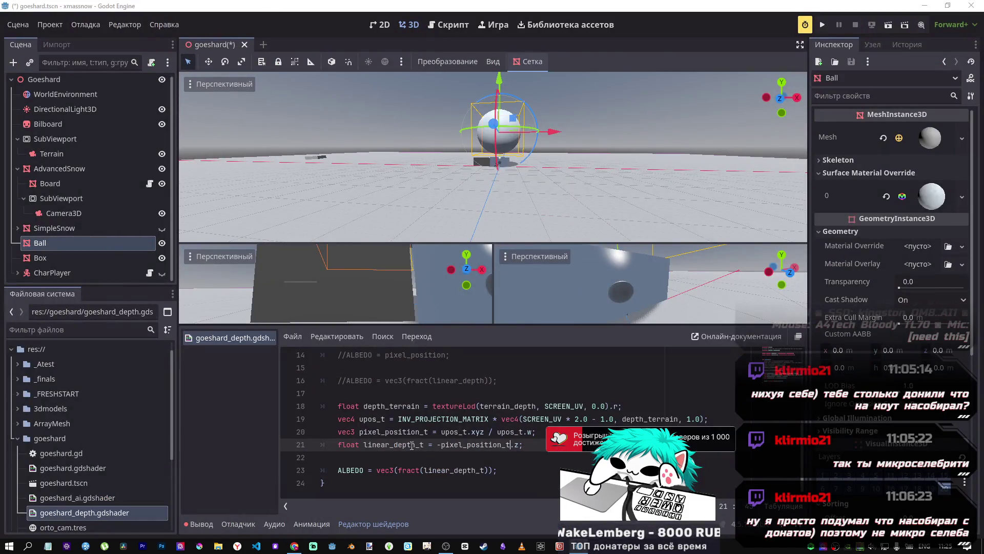
key("alt+Tab")
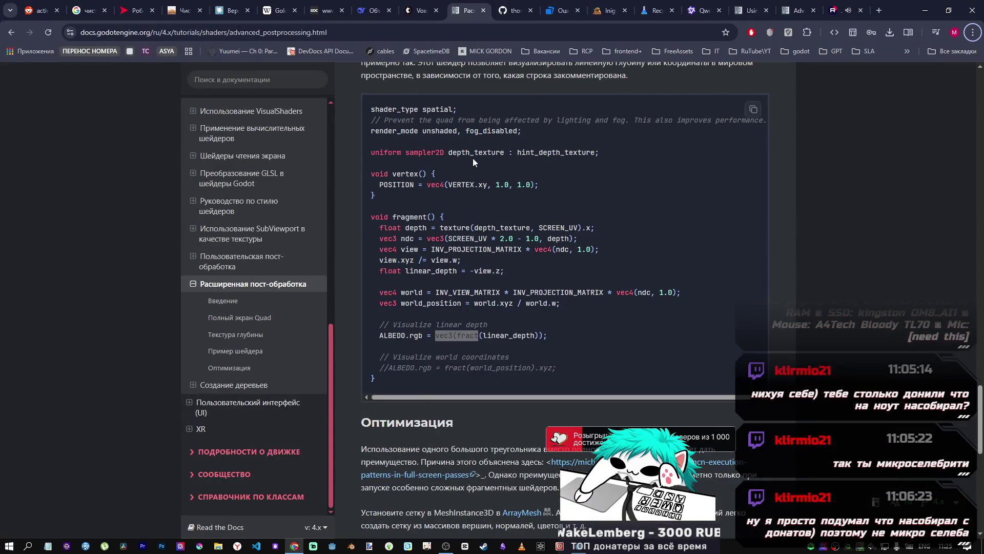
Step: Reopen the closed DeepSeek tab and scroll to the glsl snippet sampling character_depth and terrain_depth
left_click(389, 10)
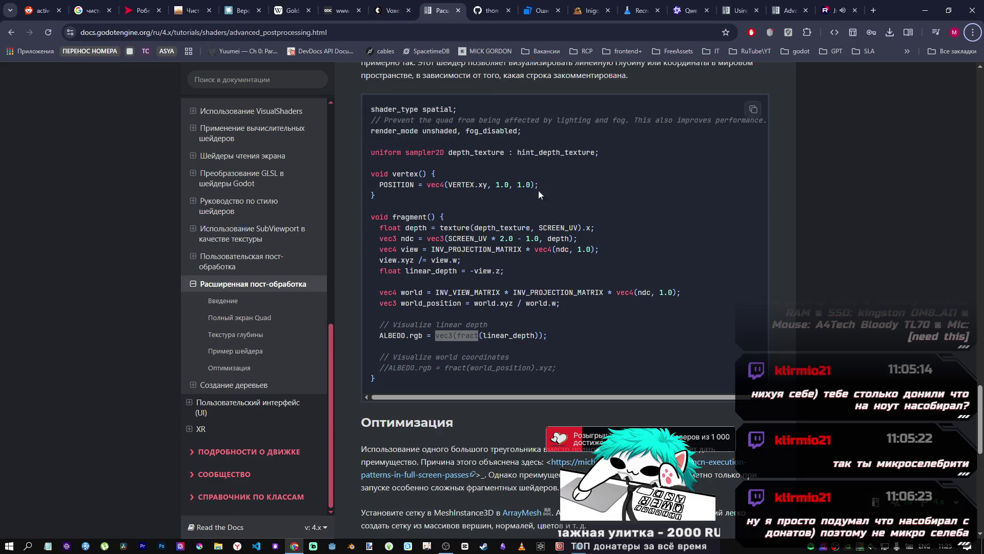
key("ctrl+shift+t")
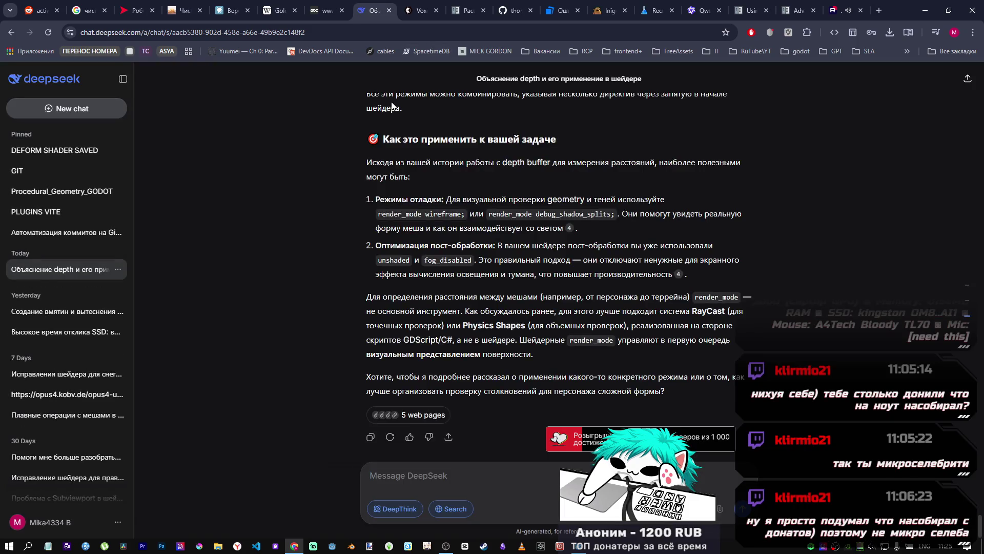
scroll(549, 251, "up", 10)
scroll(886, 330, "up", 5)
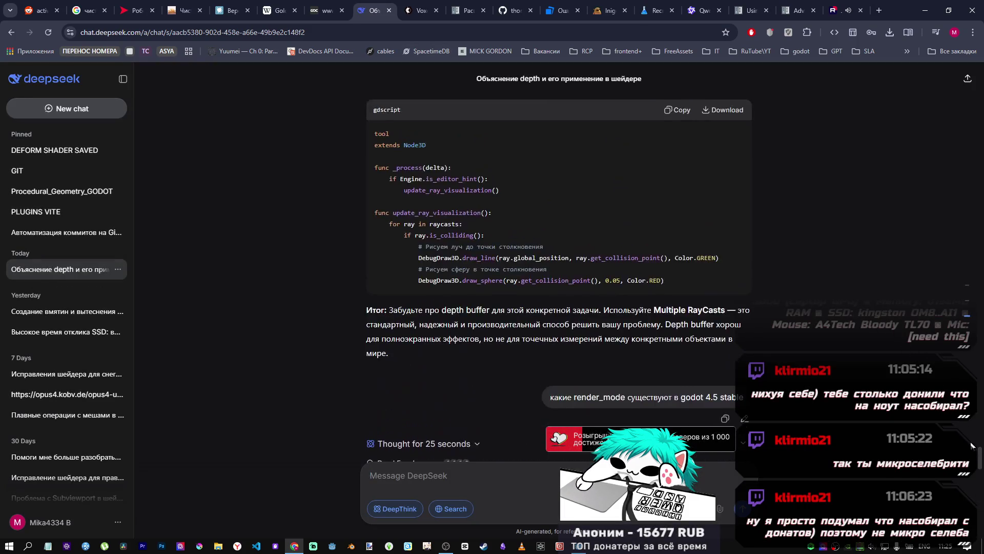
mouse_move(979, 457)
left_mouse_down()
mouse_move(974, 392)
mouse_move(980, 430)
left_mouse_up()
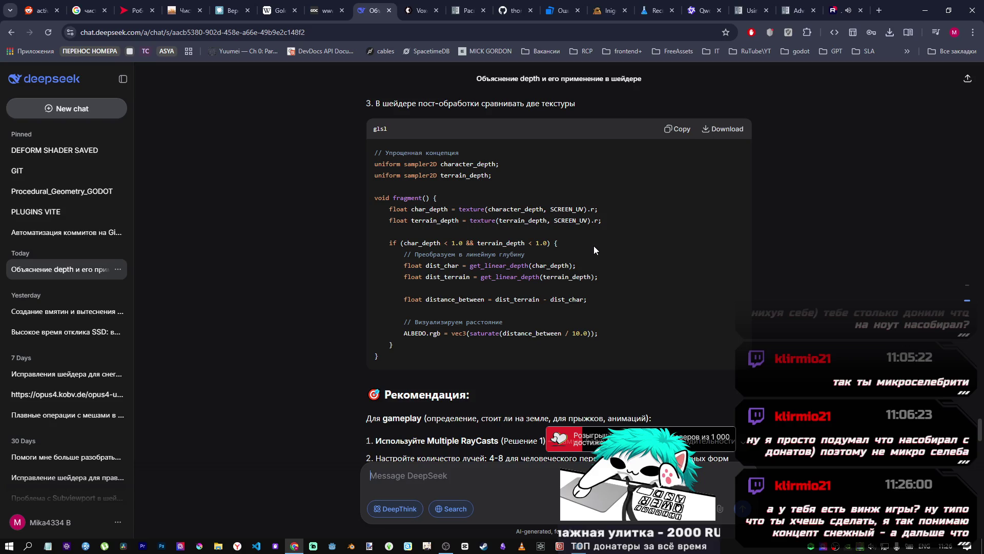
mouse_move(605, 221)
left_mouse_down()
mouse_move(405, 219)
mouse_move(442, 229)
left_mouse_up()
Step: Read through the chat's texture sampling and dist_char/dist_terrain lines, marking them while reading
left_click(405, 219)
left_click(453, 225)
mouse_move(602, 221)
left_mouse_down()
mouse_move(377, 209)
mouse_move(611, 225)
left_mouse_up()
left_click(390, 218)
left_click(611, 228)
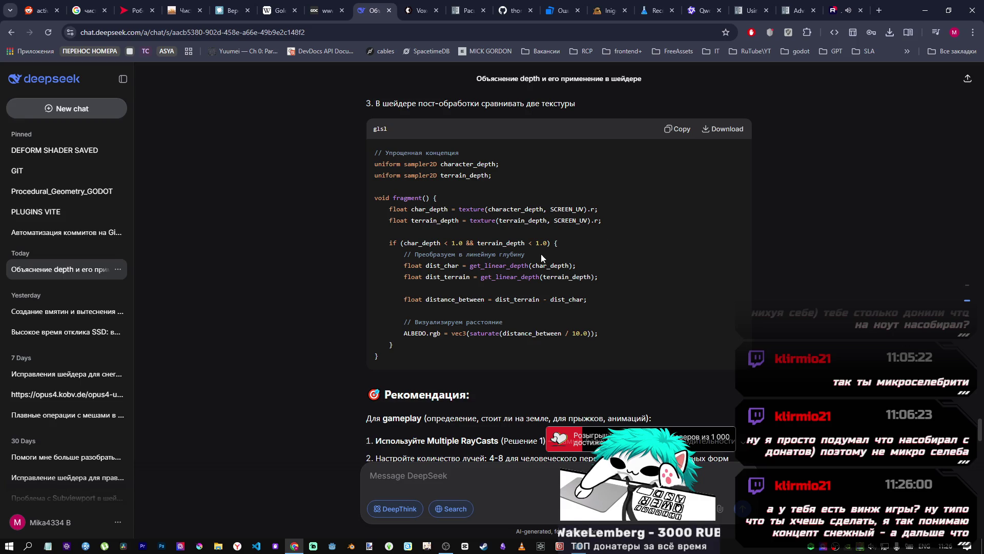
mouse_move(487, 270)
left_mouse_down()
mouse_move(455, 277)
mouse_move(467, 265)
mouse_move(504, 267)
left_mouse_up()
left_click(467, 274)
left_click_drag(474, 299, 416, 298)
left_click(419, 287)
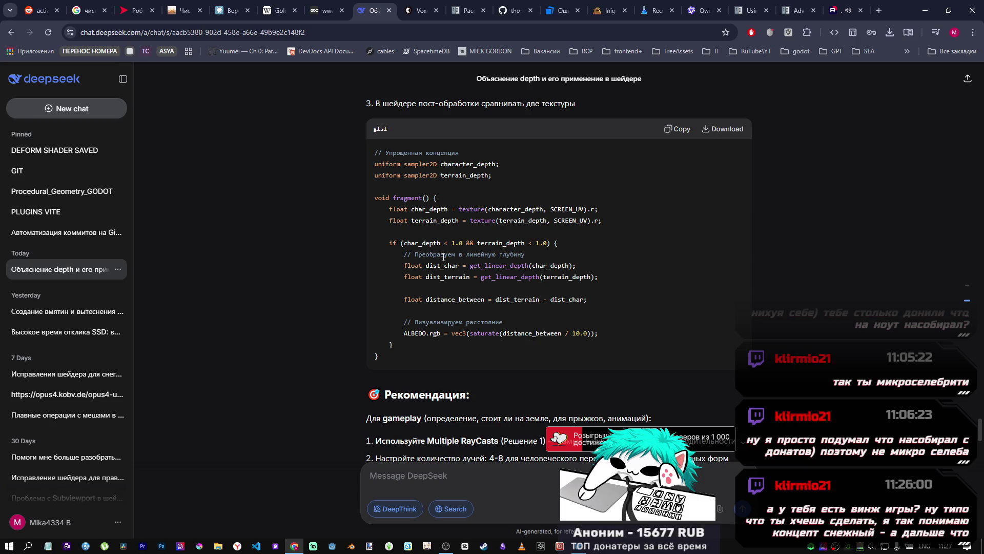
scroll(446, 255, "down", 4)
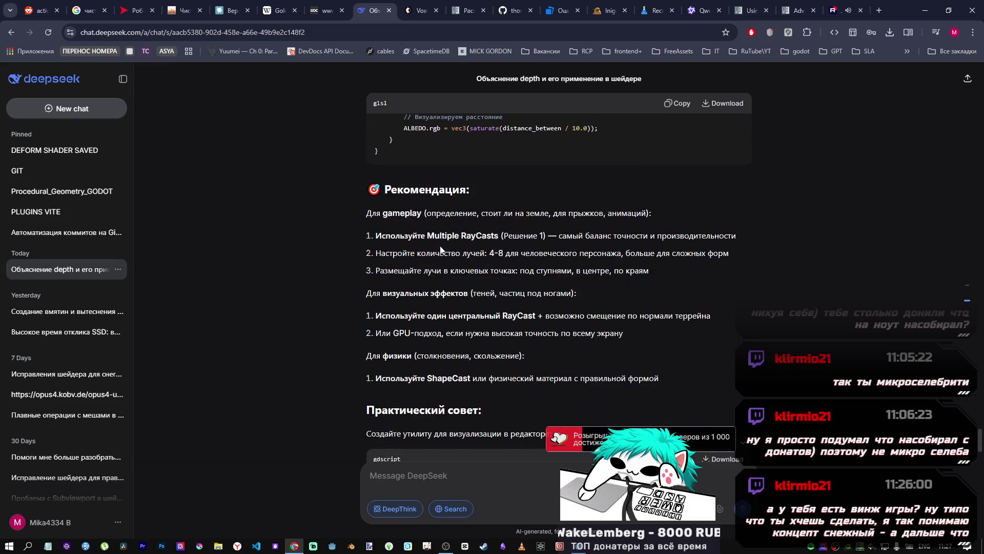
scroll(440, 248, "up", 5)
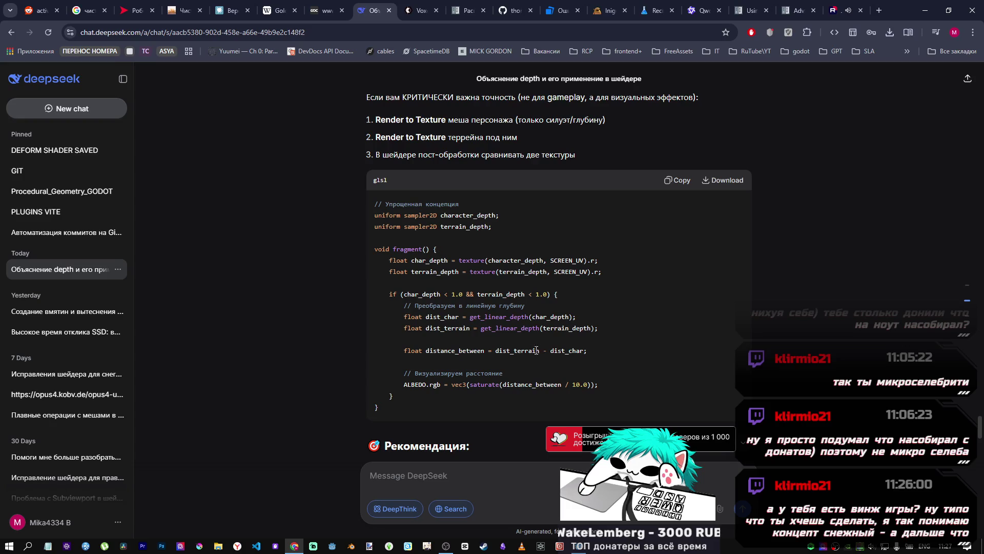
Step: Copy the distance_between through ALBEDO.rgb lines into the shader after line 23 and save
left_click_drag(589, 350, 404, 352)
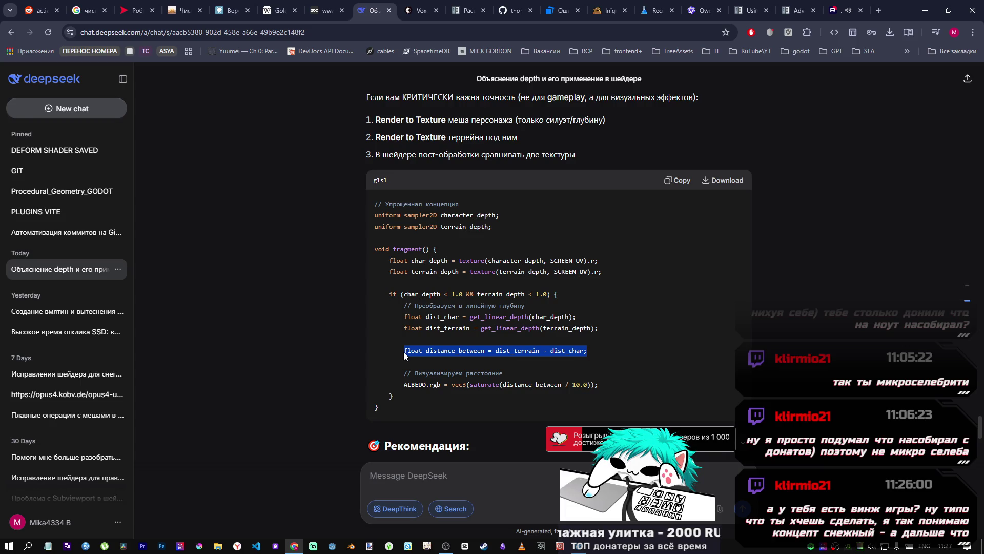
mouse_move(614, 383)
left_mouse_down()
mouse_move(405, 365)
mouse_move(406, 351)
left_mouse_up()
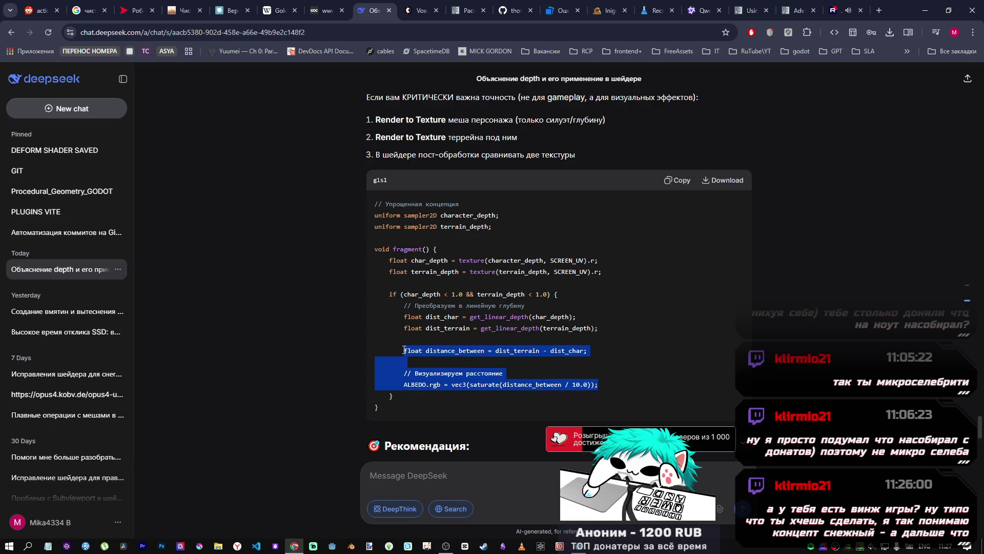
key("alt+Tab")
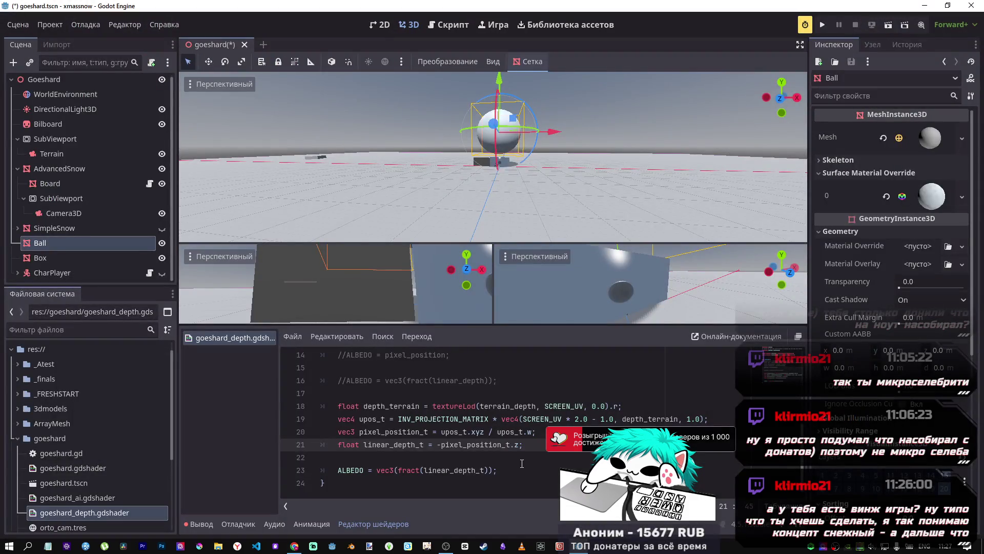
left_click(515, 470)
key("ctrl+v")
scroll(409, 441, "down", 2)
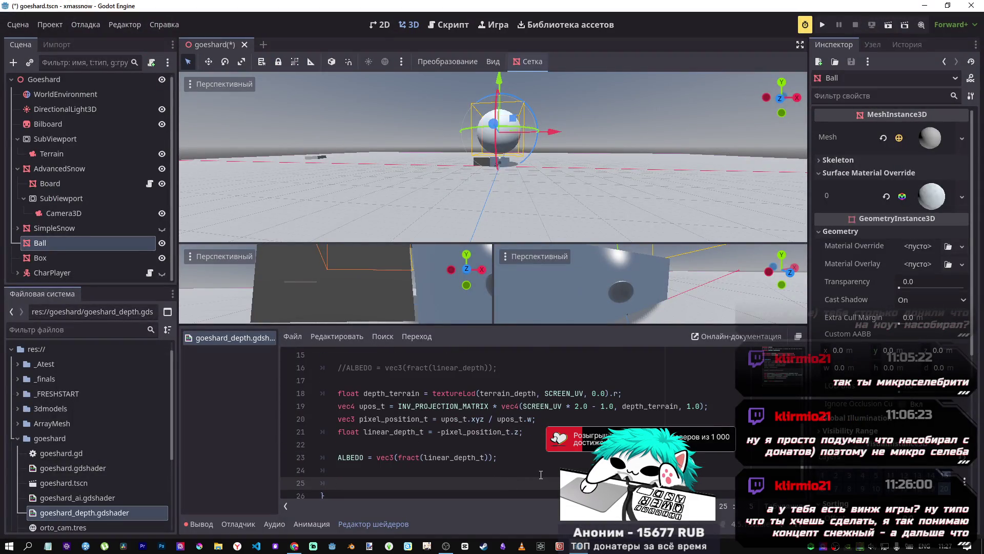
key("ctrl+s")
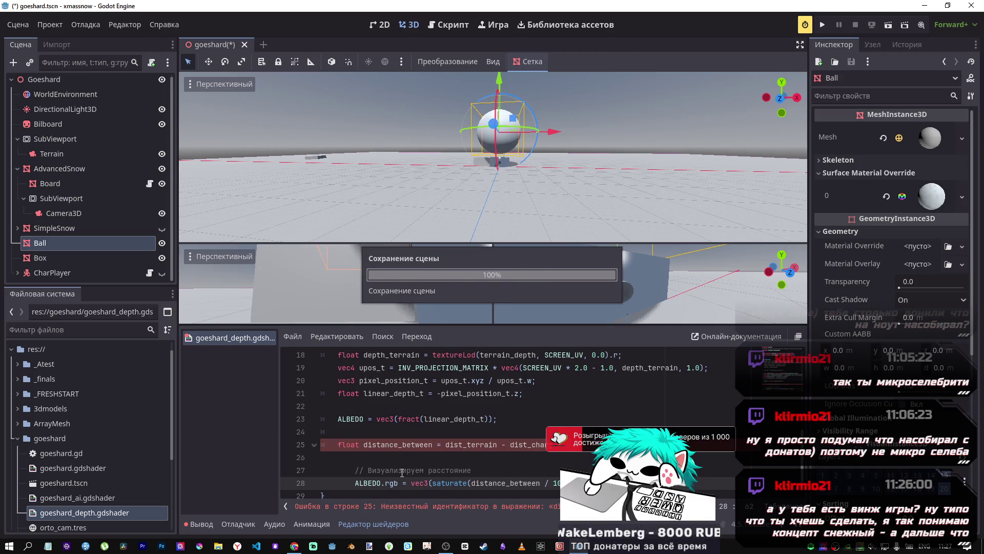